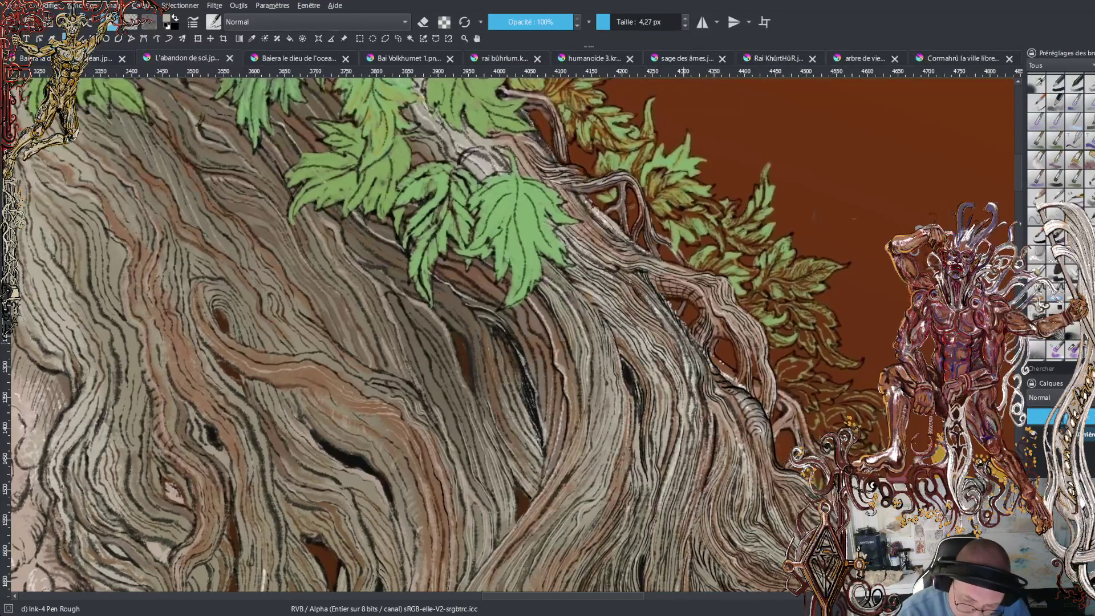
# Ink a dark line up the bark strands, then shift the view to a lower section of hair.
pyautogui.press('-')
pyautogui.press('-')
pyautogui.press('-')
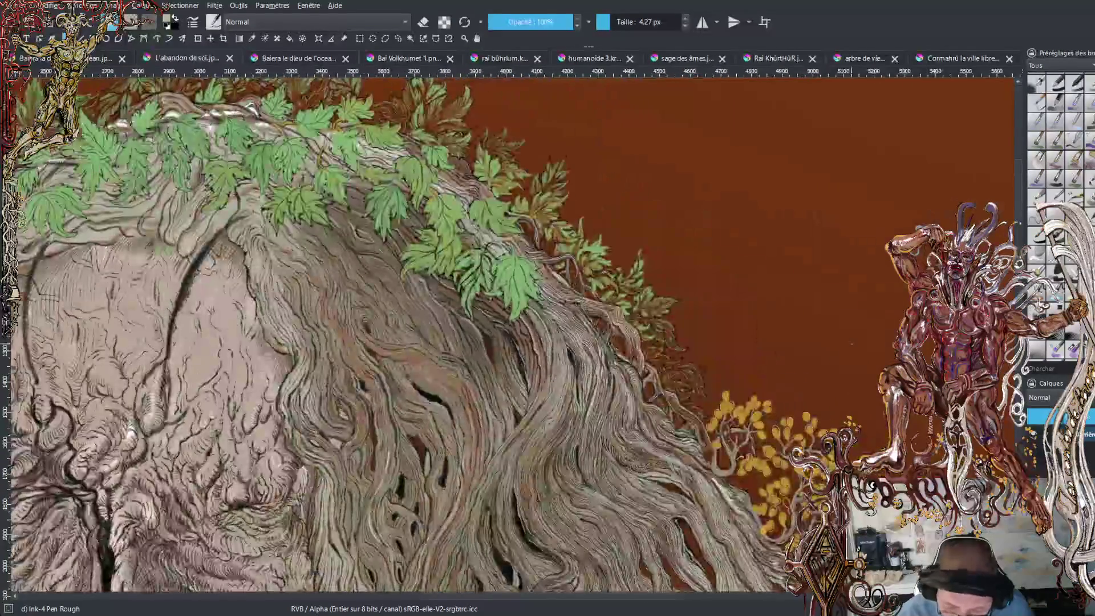
pyautogui.scroll(-3, 413, 337)
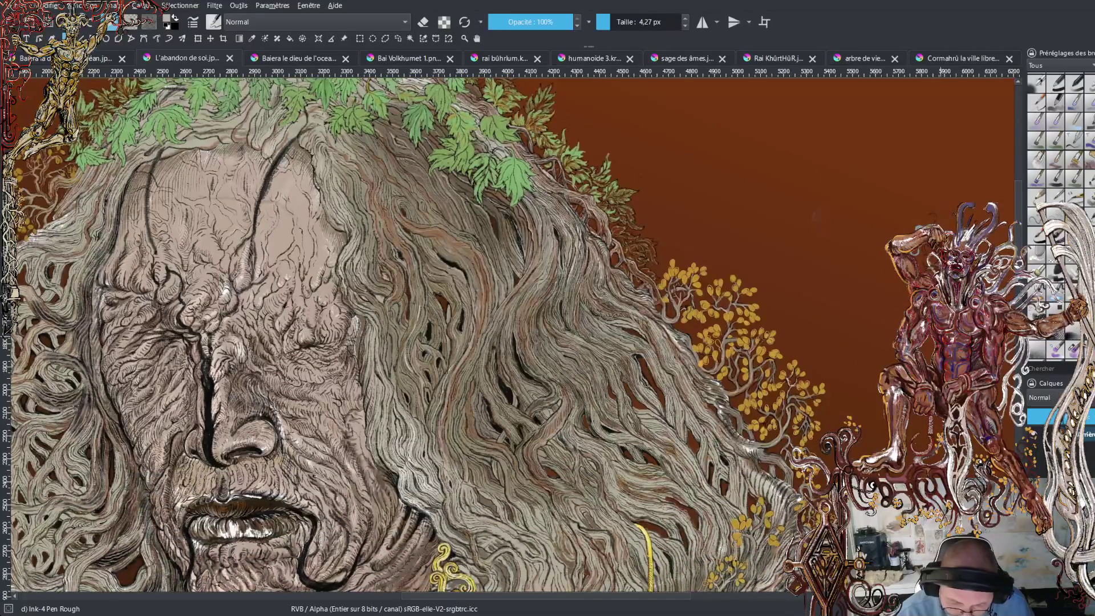
pyautogui.press('+')
pyautogui.press('+')
pyautogui.press('+')
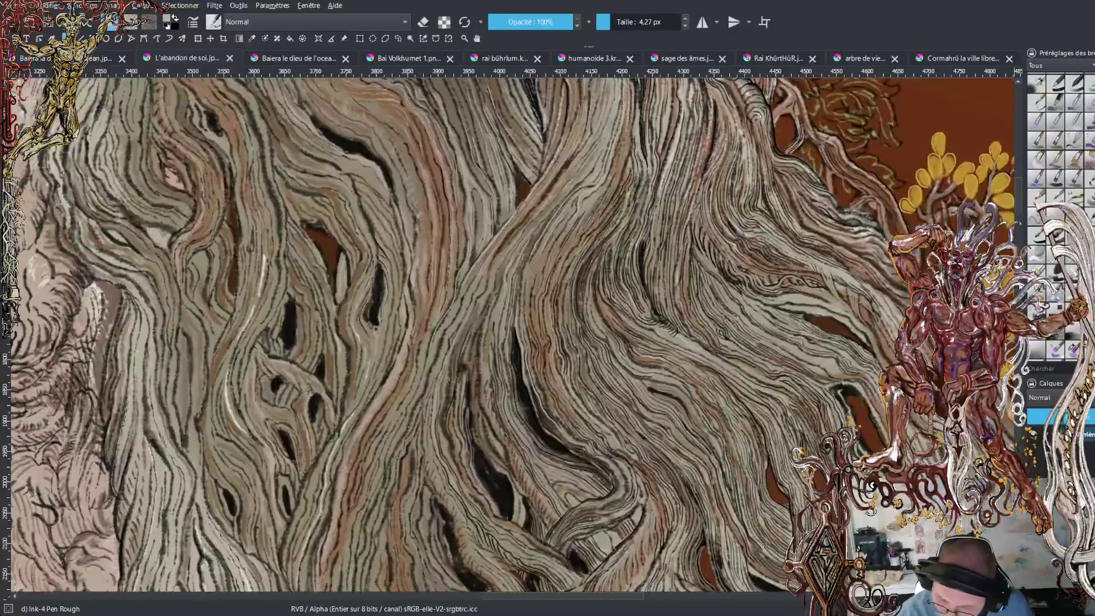
pyautogui.scroll(5, 513, 337)
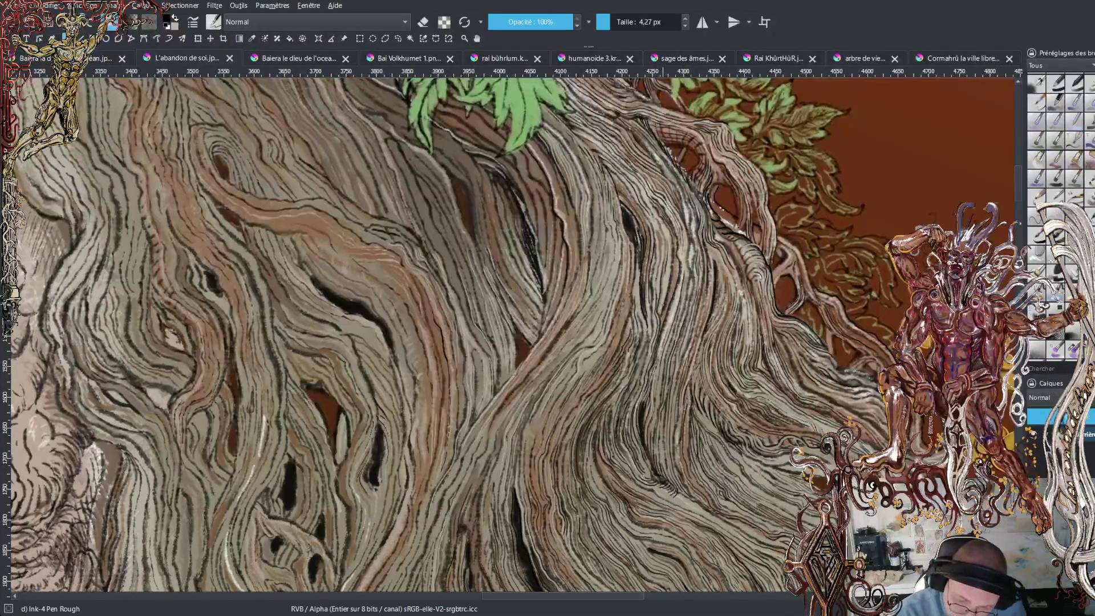
pyautogui.moveTo(661, 308); pyautogui.dragTo(668, 260)
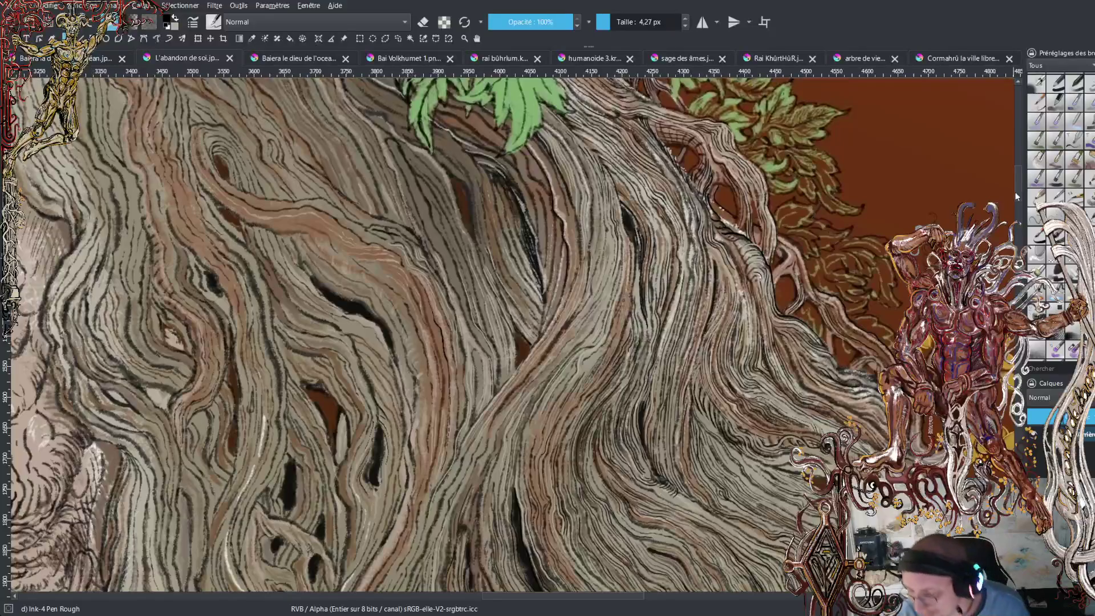
pyautogui.scroll(3, 513, 337)
pyautogui.moveTo(1018, 170); pyautogui.dragTo(1018, 214)
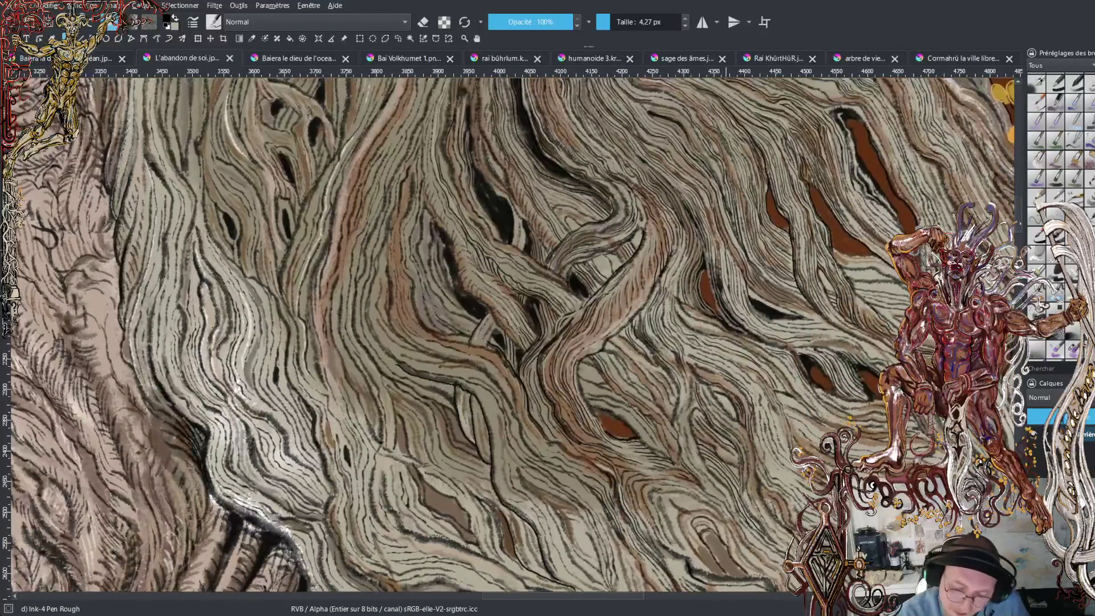
# Scroll up to the bark strands by the yellow leaves and paint a light highlight on one.
pyautogui.scroll(5, 1017, 228)
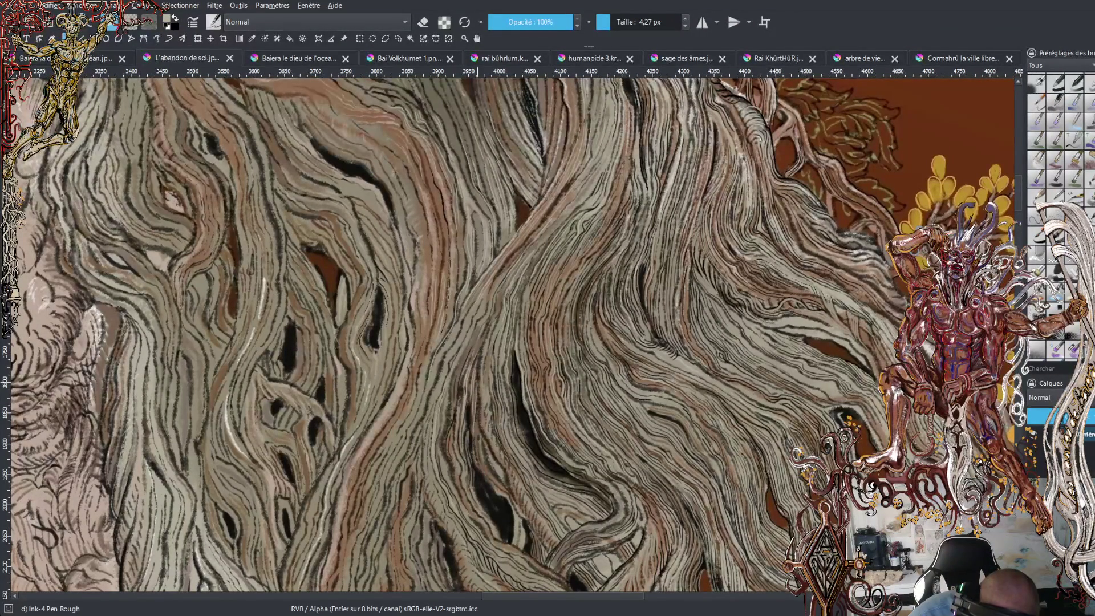
pyautogui.moveTo(476, 434)
pyautogui.mouseDown()
pyautogui.moveTo(496, 485)
pyautogui.moveTo(478, 435)
pyautogui.mouseUp()
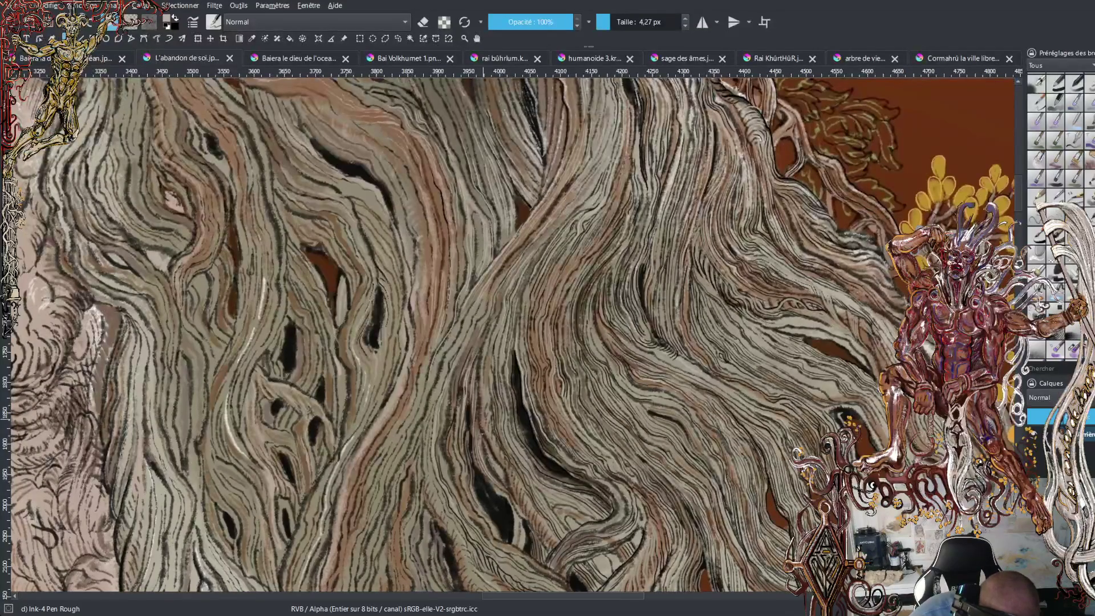
# Add a short light highlight on the bark, then swap back to black with X.
pyautogui.moveTo(491, 473); pyautogui.dragTo(485, 443)
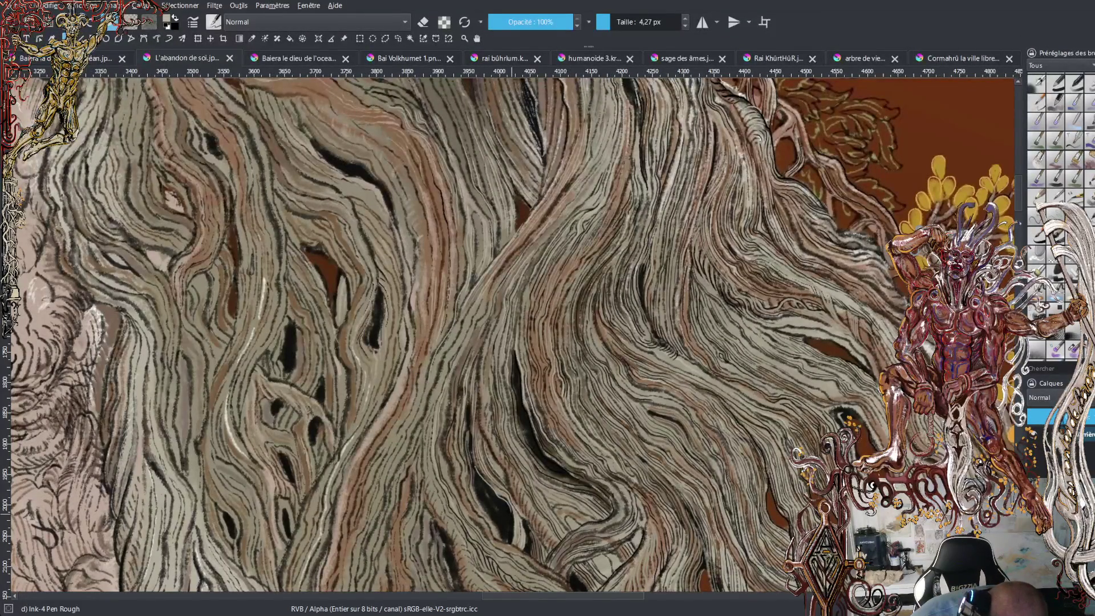
pyautogui.press('x')
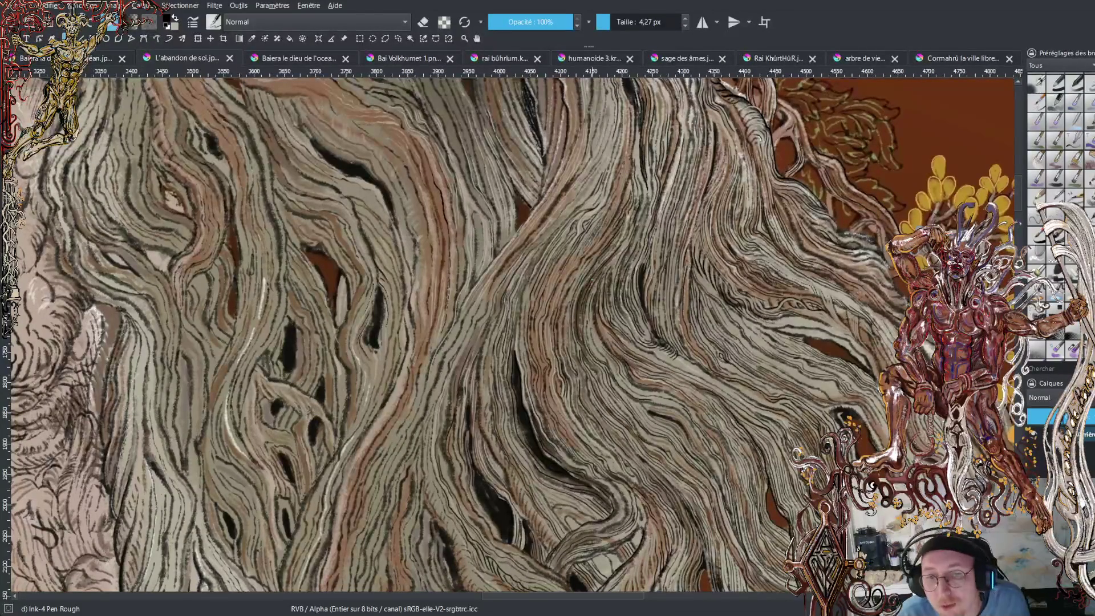
# Scroll the canvas up twice to reach the bark just below the green leaves.
pyautogui.scroll(5, 1016, 190)
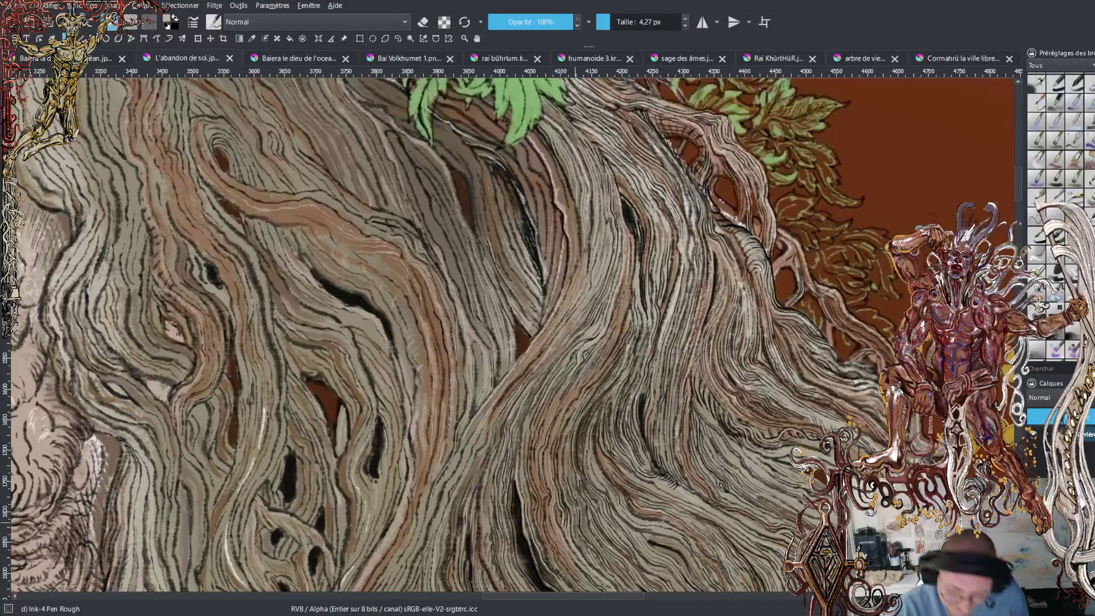
pyautogui.scroll(5, 450, 334)
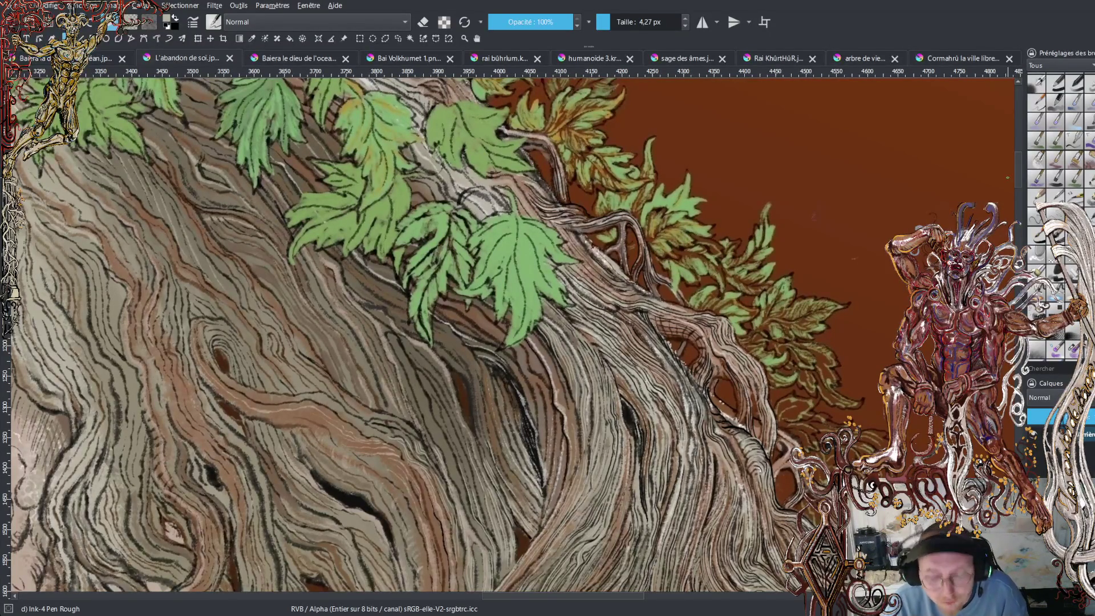
# Pan up toward the green leaves and paint a thin light highlight on the bark.
pyautogui.moveTo(1020, 167); pyautogui.dragTo(1020, 183)
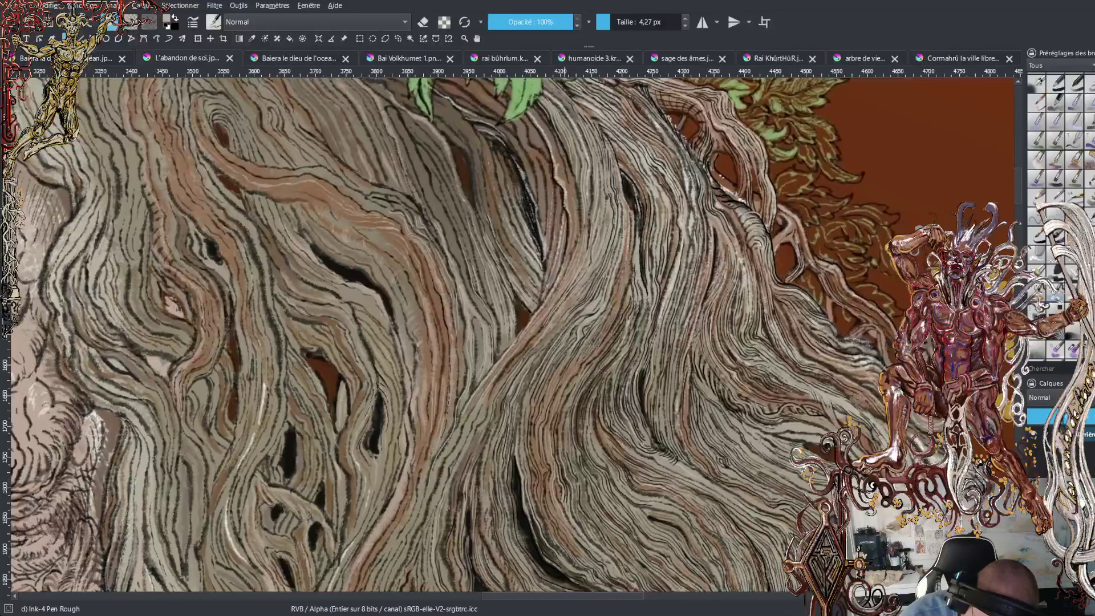
pyautogui.moveTo(553, 253); pyautogui.dragTo(550, 169)
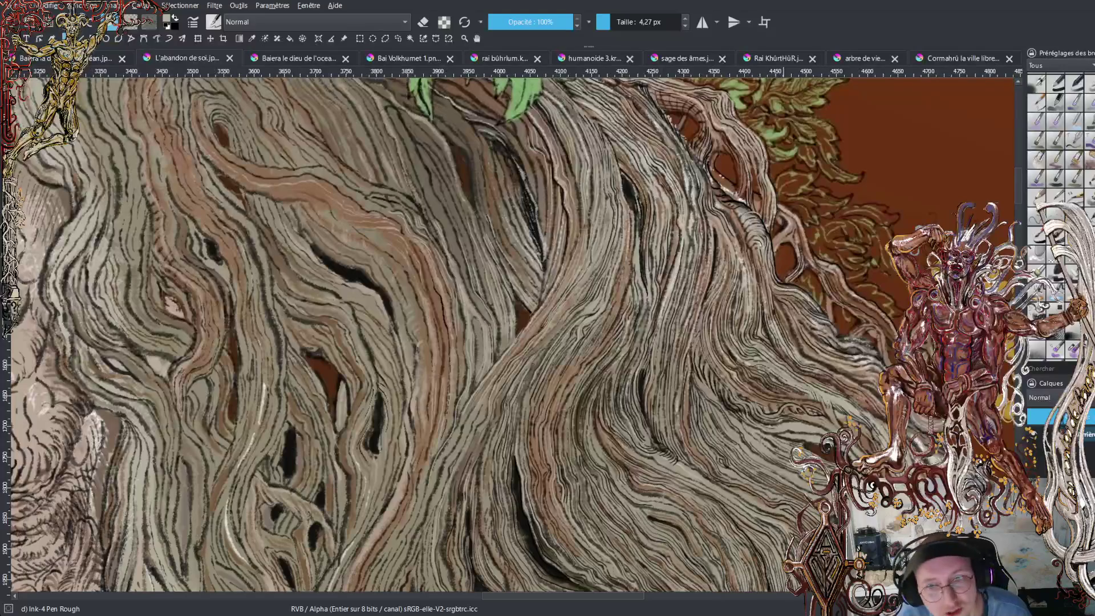
pyautogui.moveTo(1018, 201); pyautogui.dragTo(1014, 173)
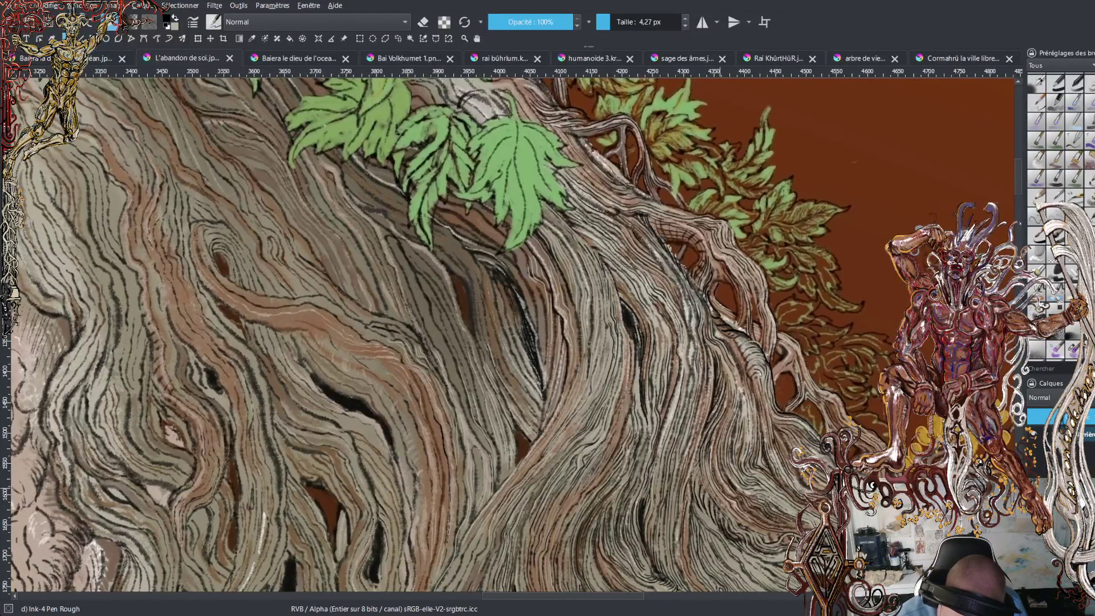
# Ink a short dark stroke along the trunk's wood grain below the leaves.
pyautogui.moveTo(722, 419); pyautogui.dragTo(713, 454)
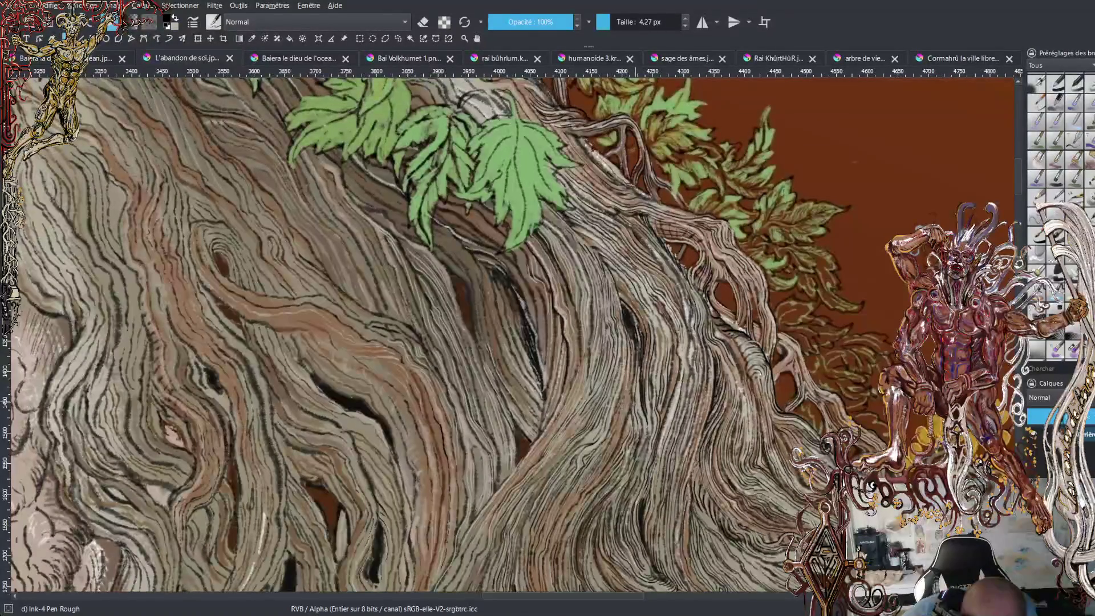
pyautogui.moveTo(640, 399); pyautogui.dragTo(639, 414)
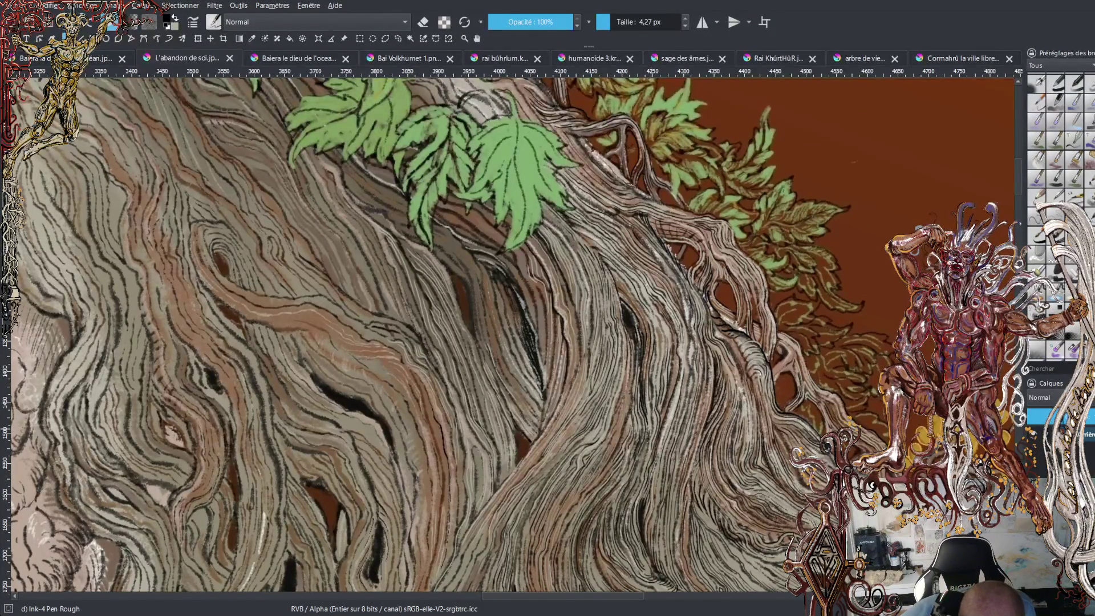
pyautogui.moveTo(640, 461); pyautogui.dragTo(637, 475)
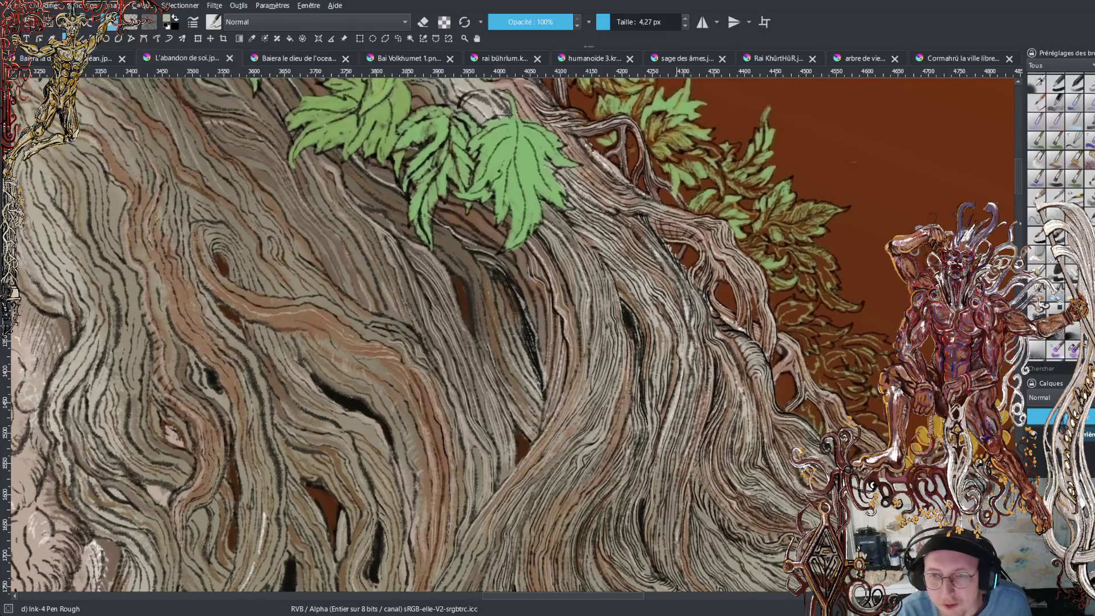
pyautogui.scroll(5, 1018, 169)
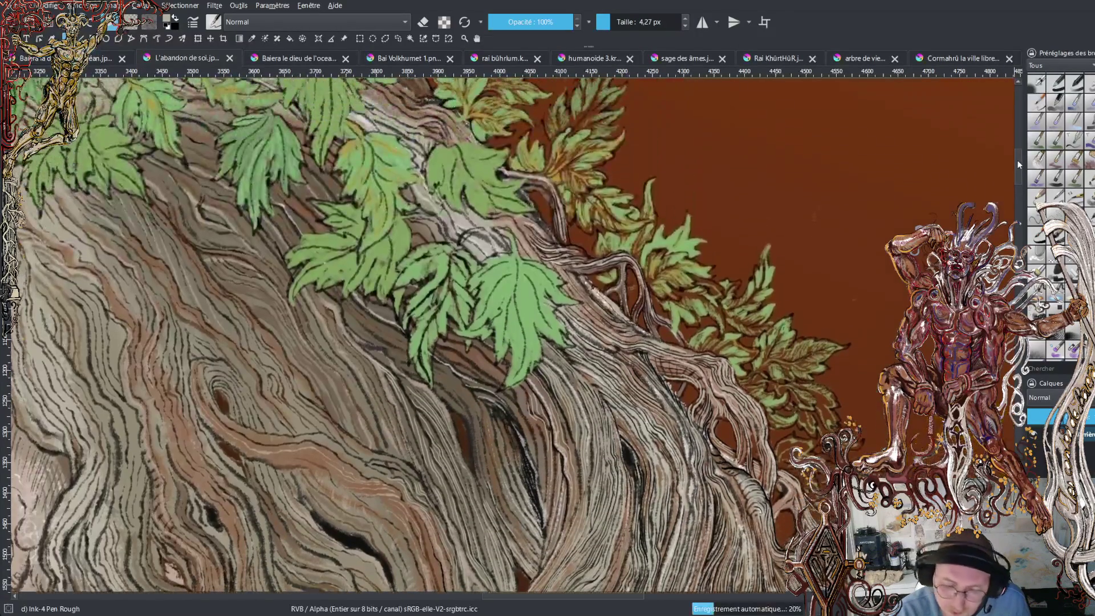
pyautogui.moveTo(1018, 155); pyautogui.dragTo(1018, 183)
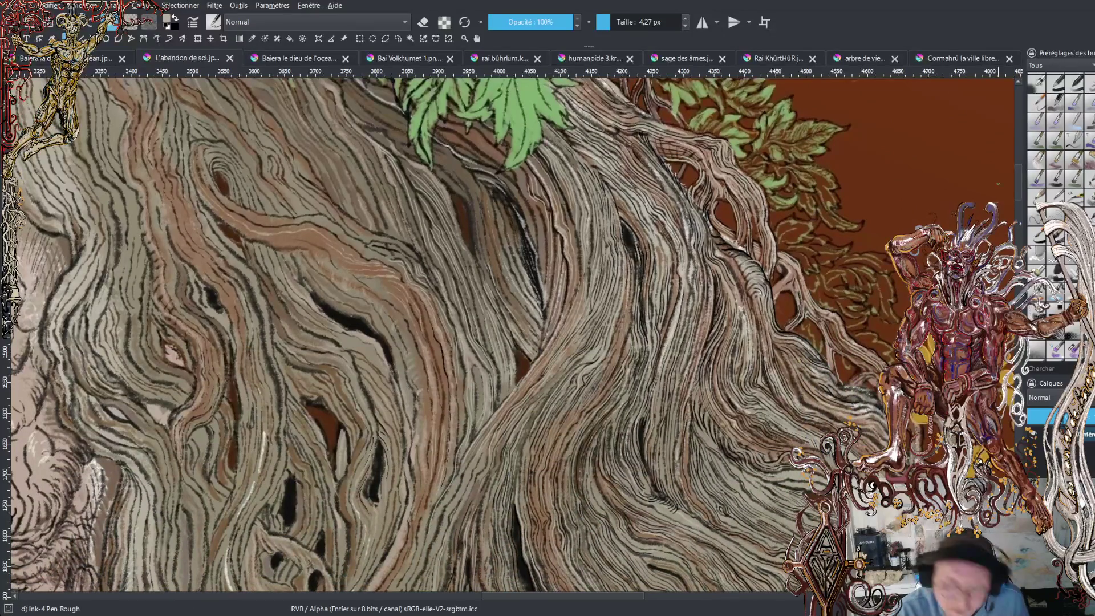
pyautogui.scroll(-4, 1019, 185)
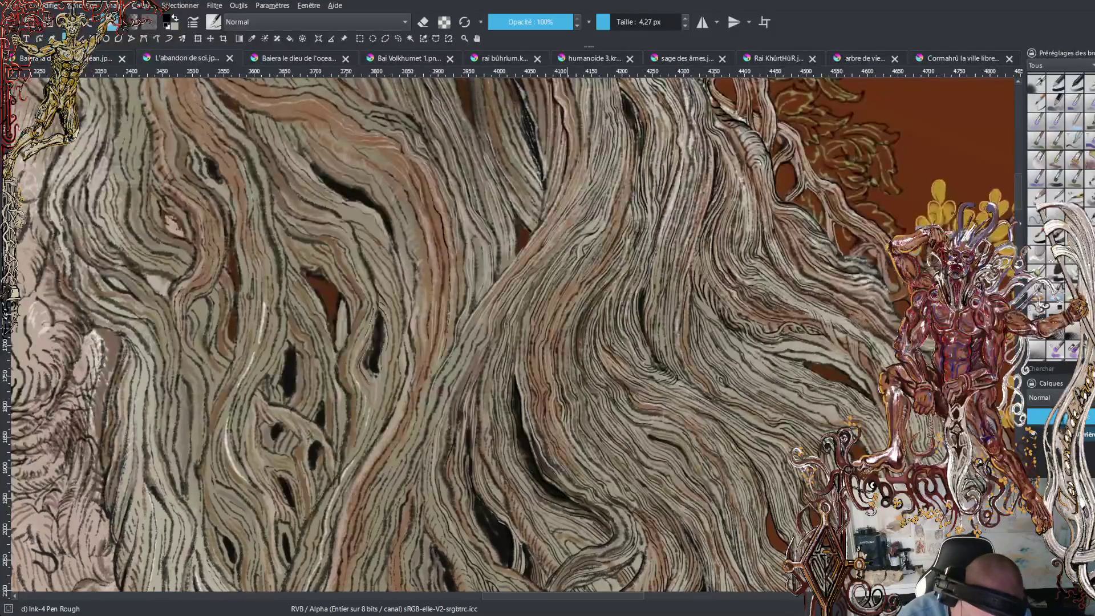
pyautogui.press('-')
pyautogui.press('-')
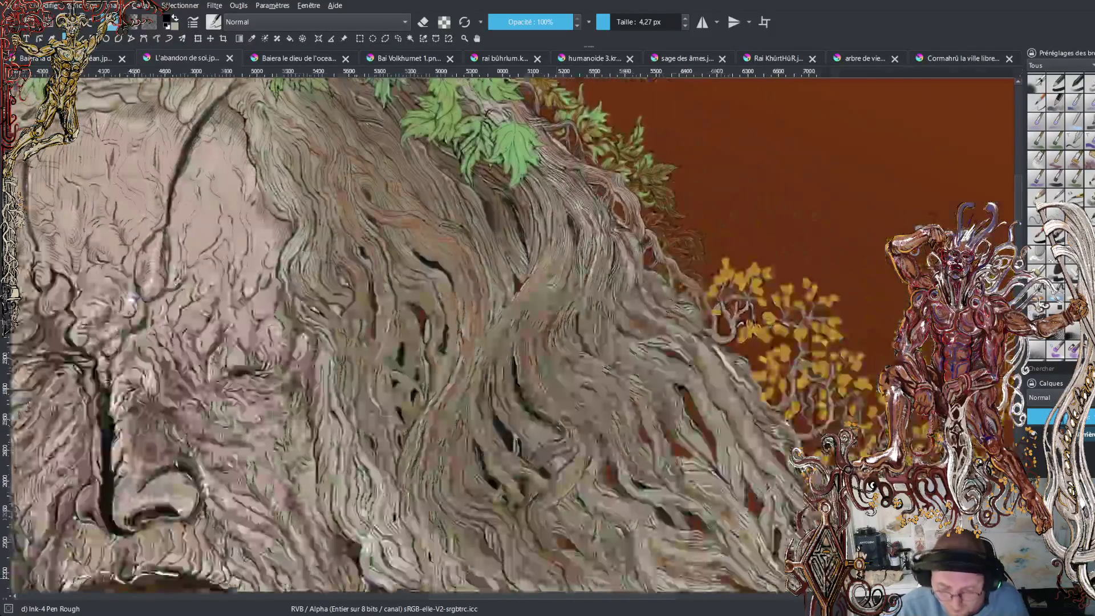
pyautogui.press('-')
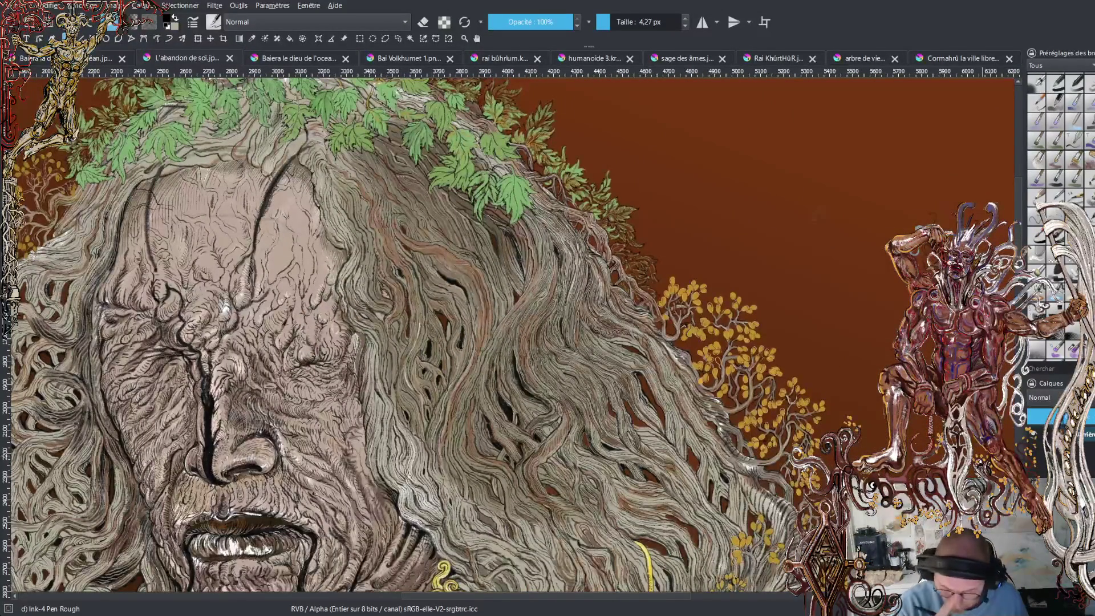
pyautogui.scroll(-3, 422, 333)
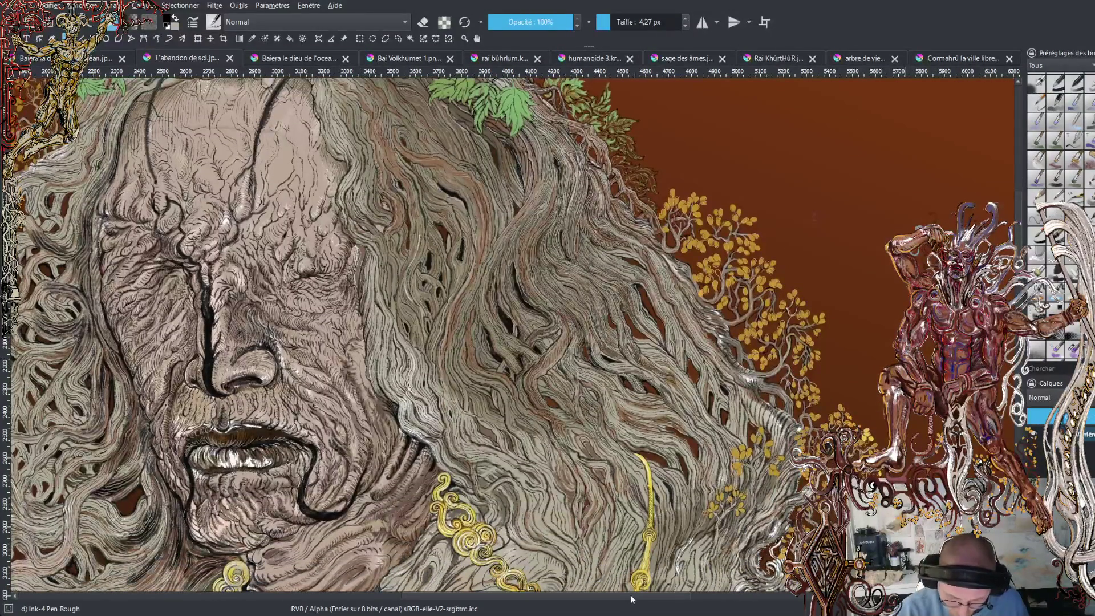
pyautogui.scroll(3, 421, 334)
pyautogui.scroll(3, 507, 330)
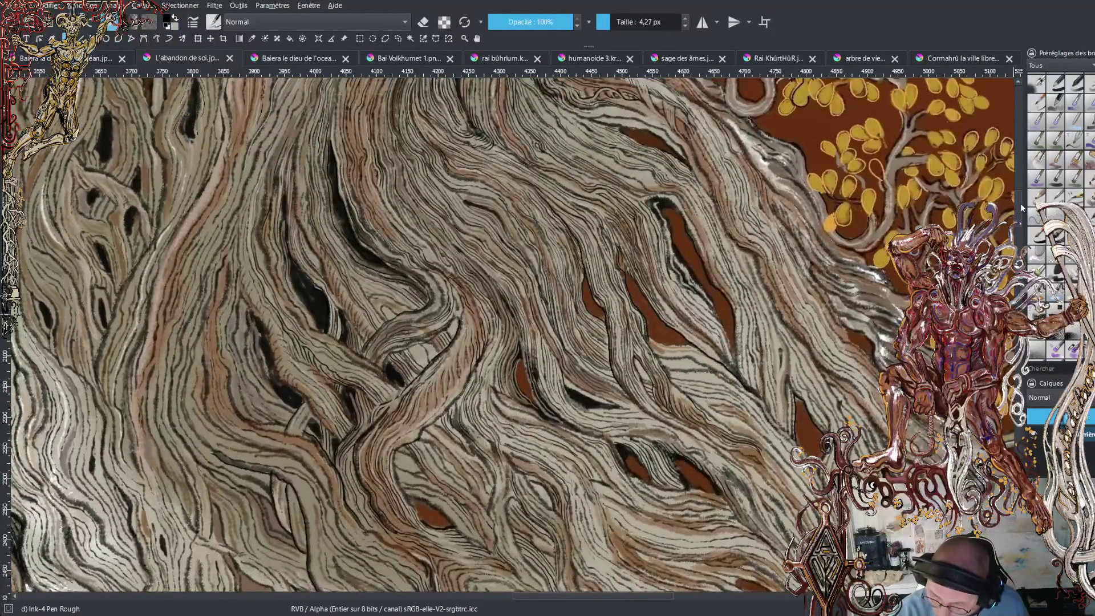
pyautogui.scroll(-5, 513, 335)
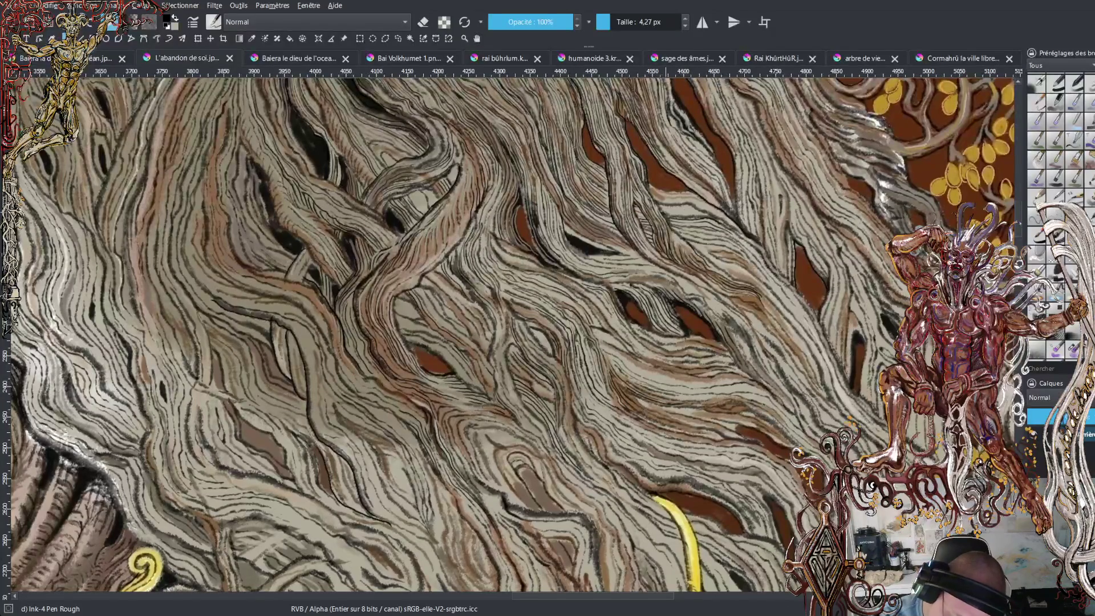
# Hatch short dark ink marks along the hair's upper and lower wood-grain lines.
pyautogui.moveTo(663, 209)
pyautogui.mouseDown()
pyautogui.moveTo(685, 214)
pyautogui.moveTo(668, 185)
pyautogui.moveTo(723, 217)
pyautogui.mouseUp()
pyautogui.moveTo(656, 202)
pyautogui.mouseDown()
pyautogui.moveTo(672, 195)
pyautogui.moveTo(662, 181)
pyautogui.mouseUp()
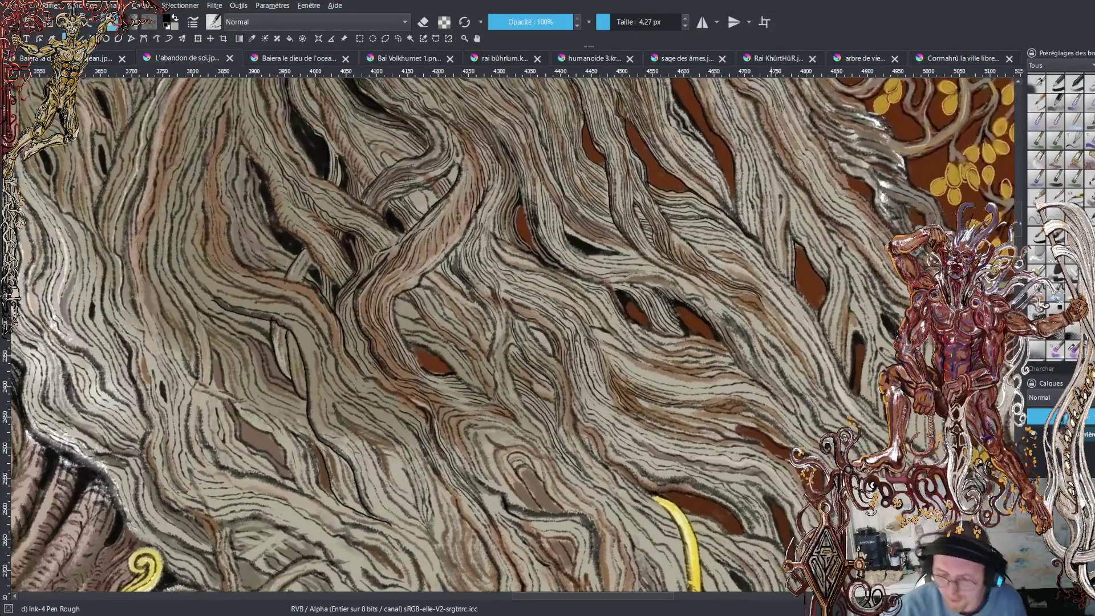
pyautogui.moveTo(784, 174); pyautogui.dragTo(764, 272)
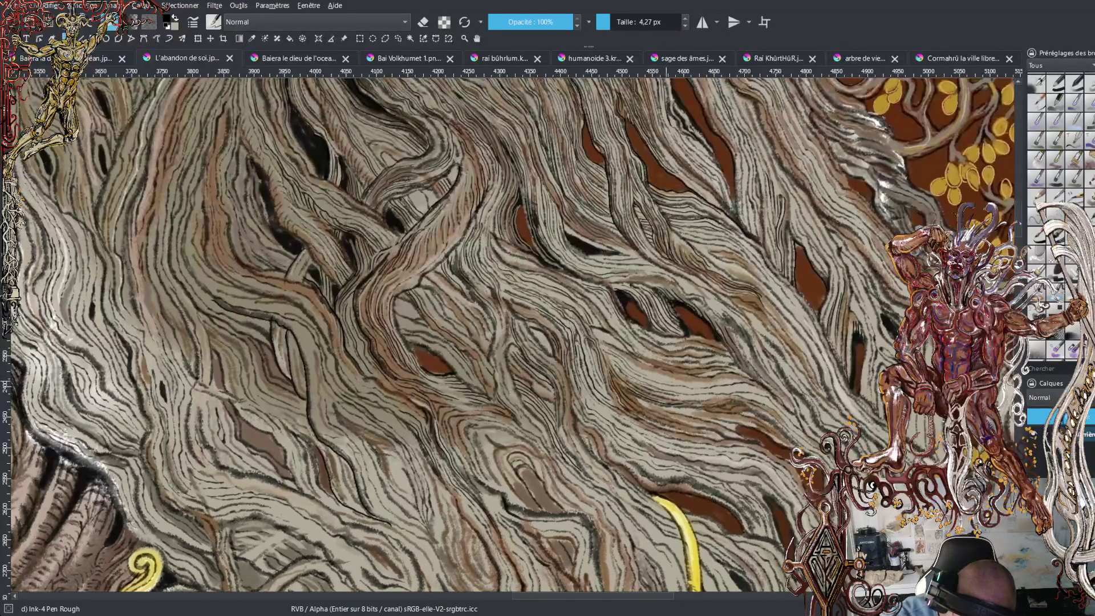
pyautogui.moveTo(633, 373); pyautogui.dragTo(649, 366)
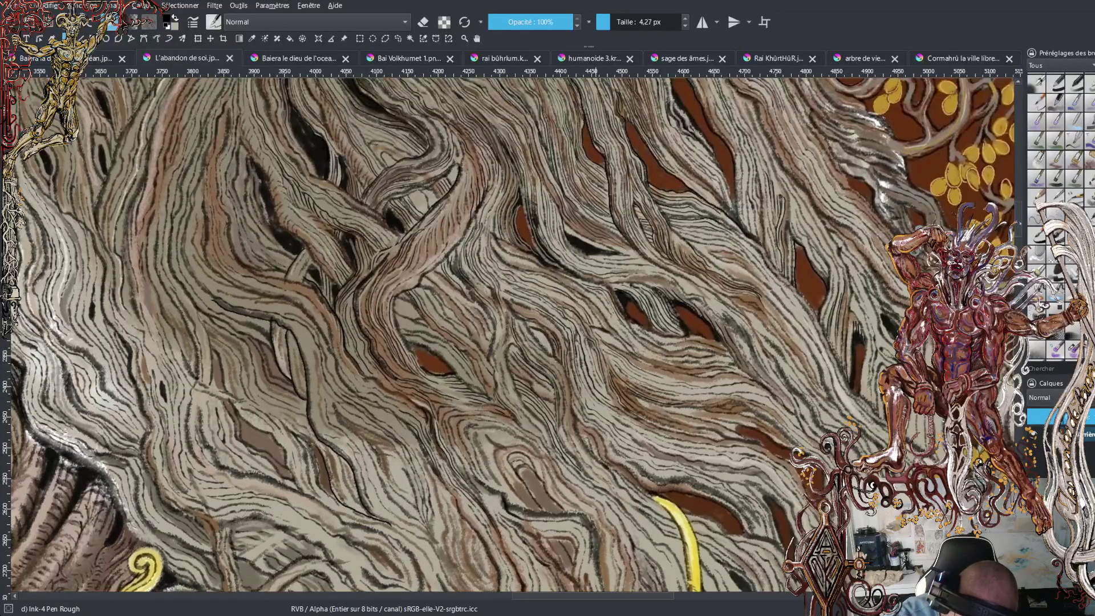
pyautogui.moveTo(635, 371); pyautogui.dragTo(660, 368)
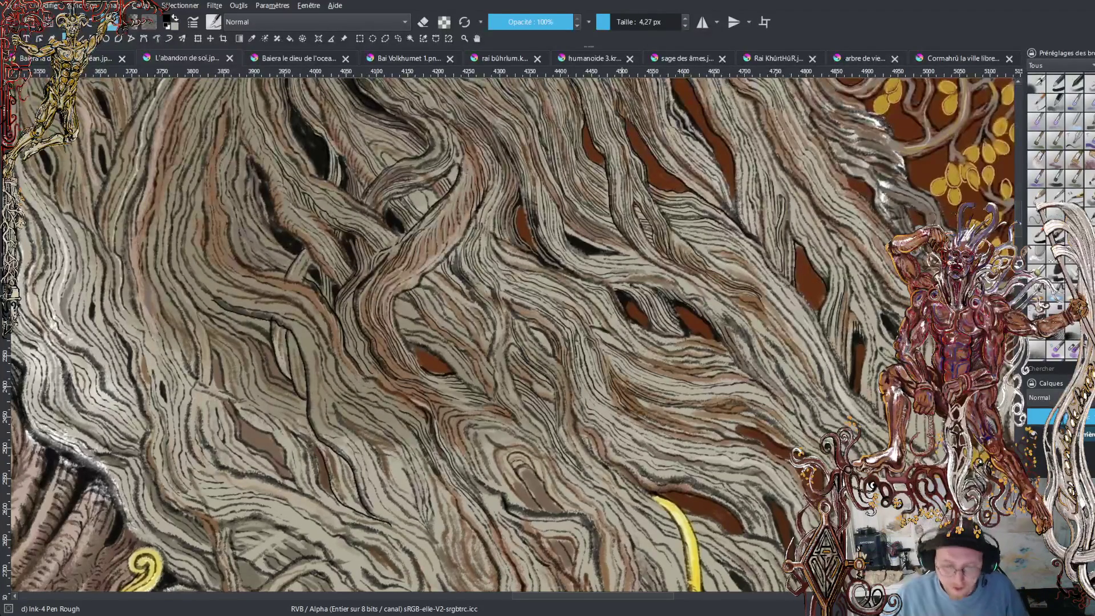
pyautogui.scroll(-4, 548, 389)
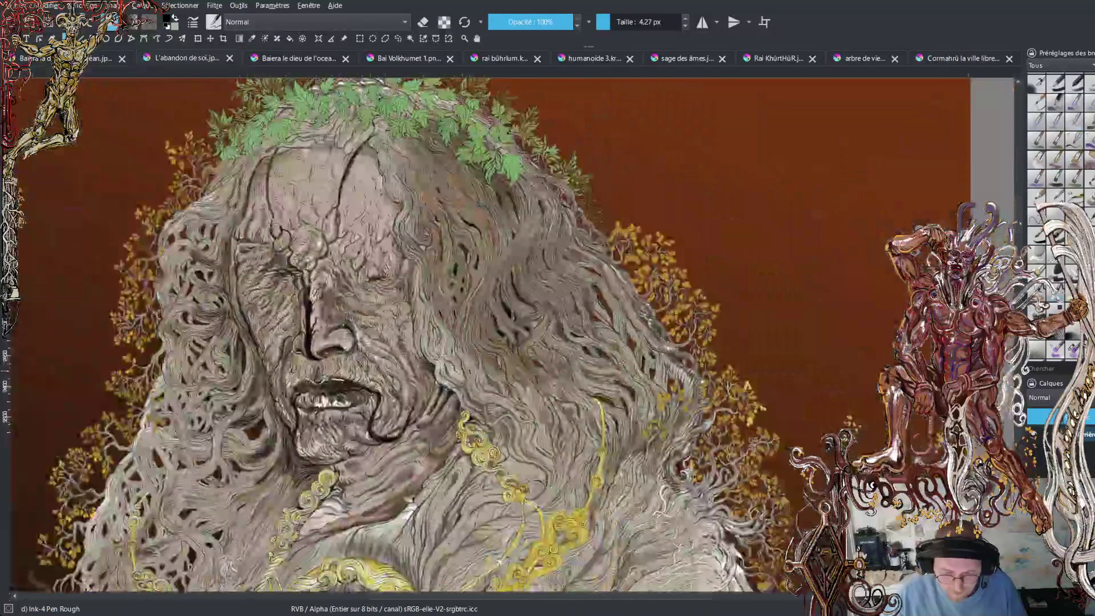
pyautogui.scroll(3, 549, 389)
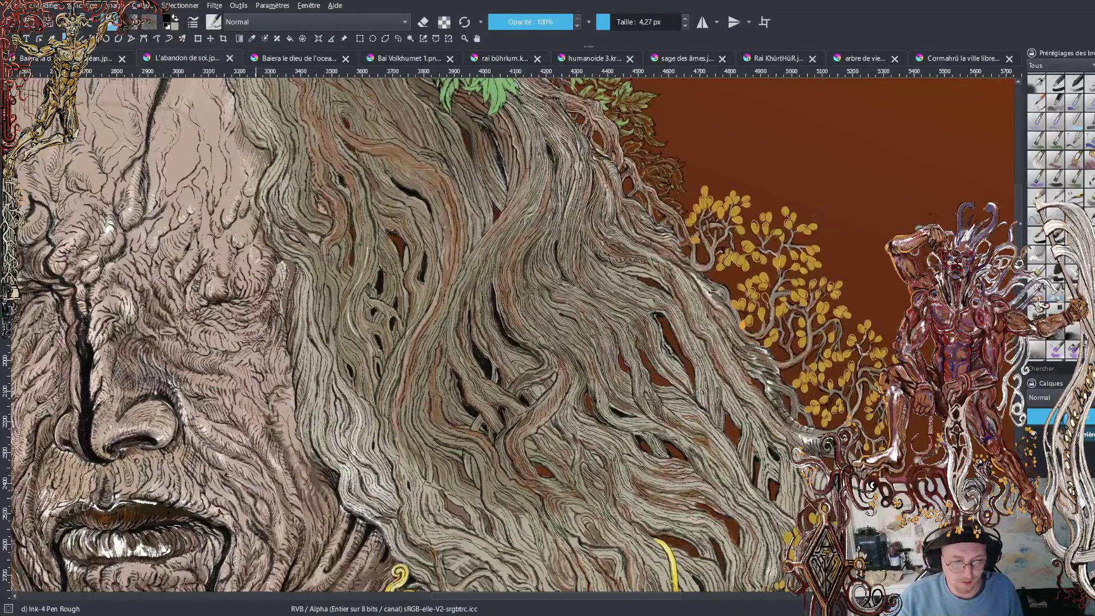
# Check the fish-dragon painting, recentre on its head, then cycle to the fire dragon with Ctrl+Tab.
pyautogui.click(296, 57)
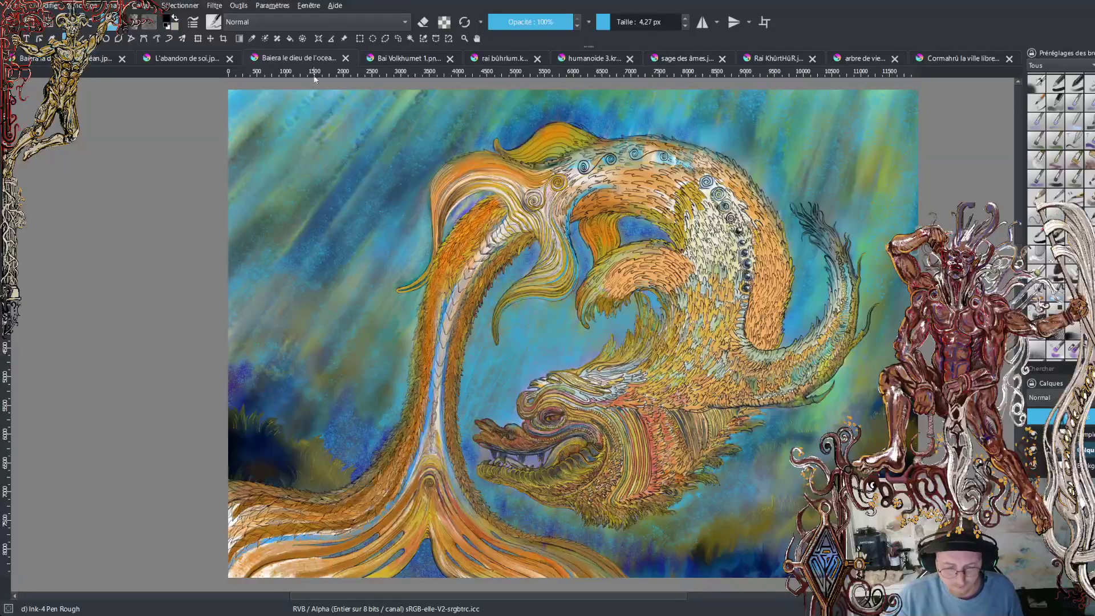
pyautogui.scroll(8, 548, 343)
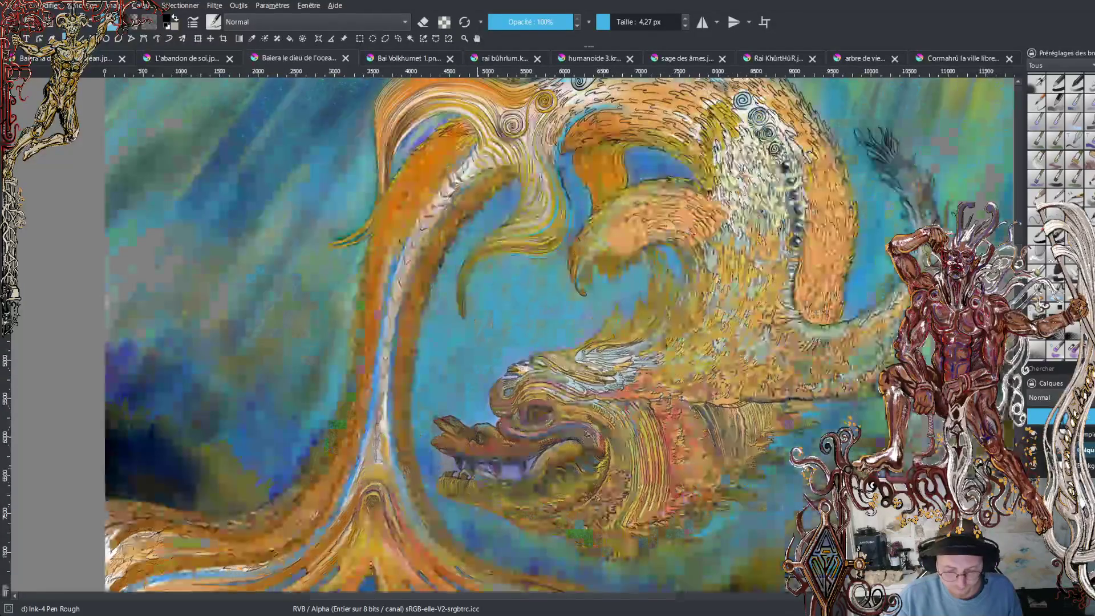
pyautogui.scroll(-4, 777, 348)
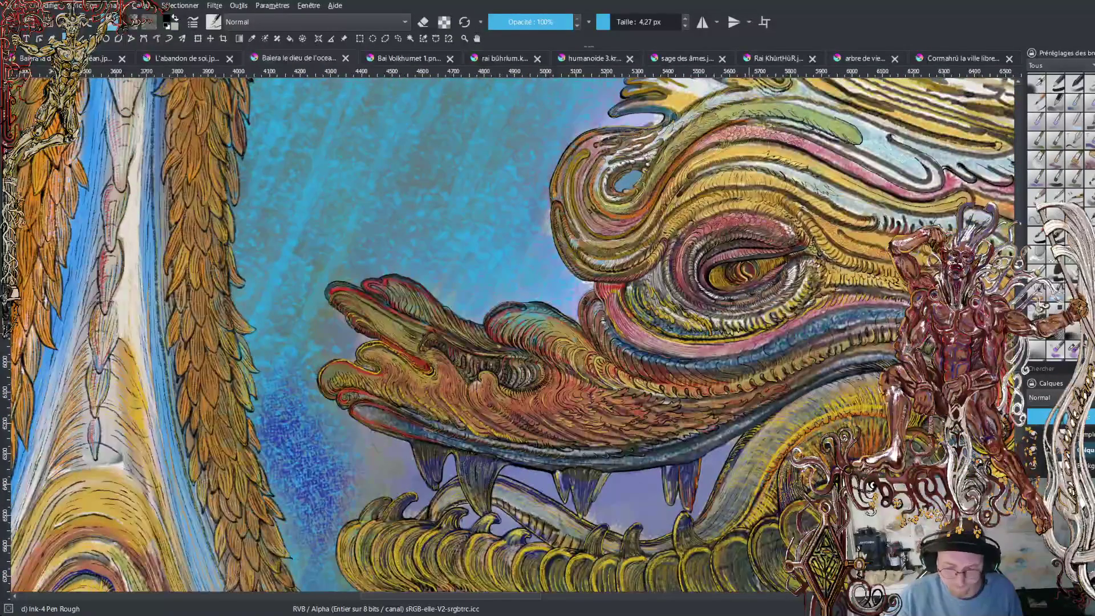
pyautogui.moveTo(777, 347); pyautogui.dragTo(763, 368)
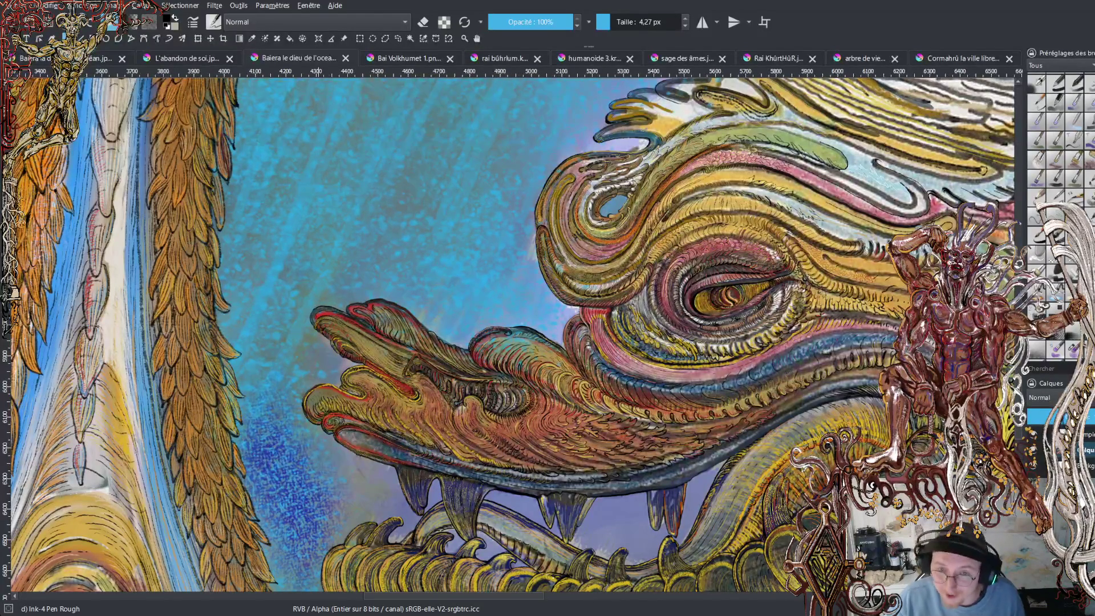
pyautogui.hotkey('ctrl', 'Tab')
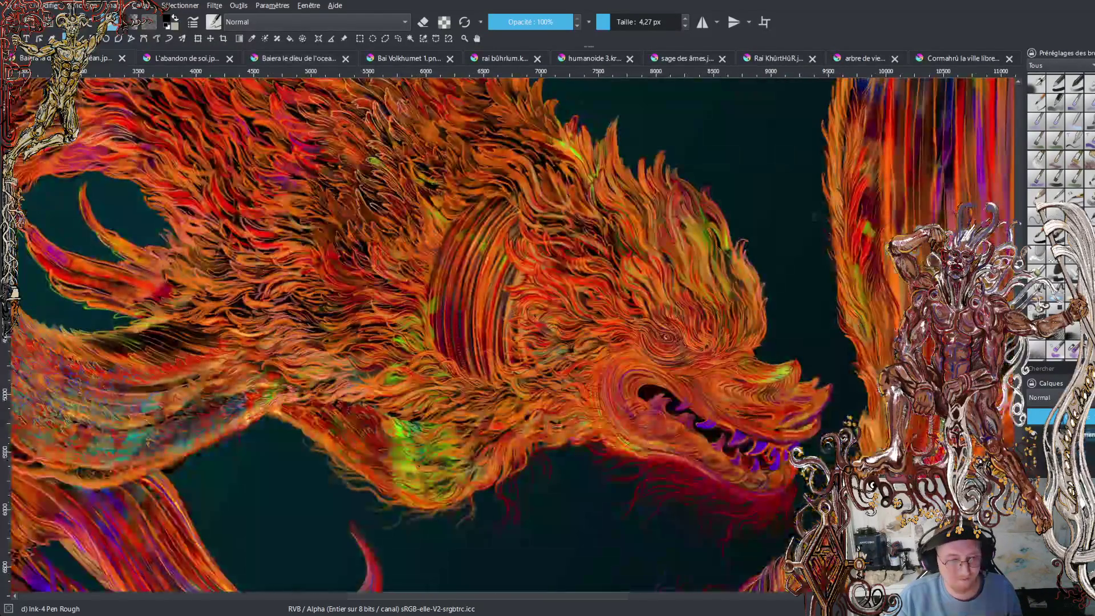
# Pan and zoom in on the fire dragon's lower jaw and the eye above it.
pyautogui.moveTo(848, 429); pyautogui.dragTo(802, 388)
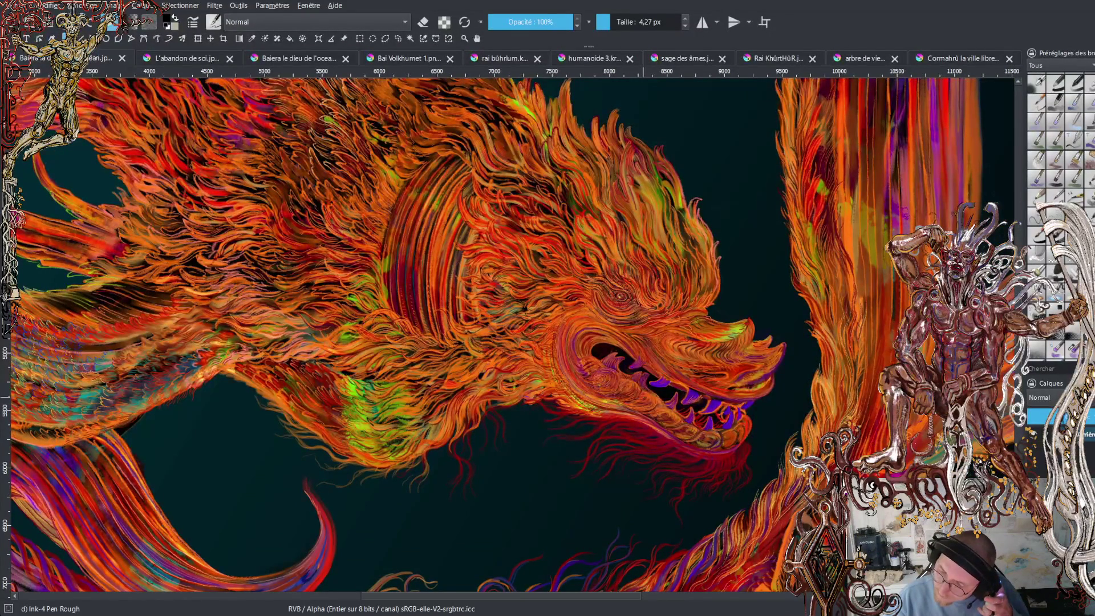
pyautogui.moveTo(656, 465); pyautogui.dragTo(647, 182)
pyautogui.moveTo(562, 189)
pyautogui.mouseDown()
pyautogui.moveTo(482, 403)
pyautogui.moveTo(453, 403)
pyautogui.moveTo(469, 384)
pyautogui.mouseUp()
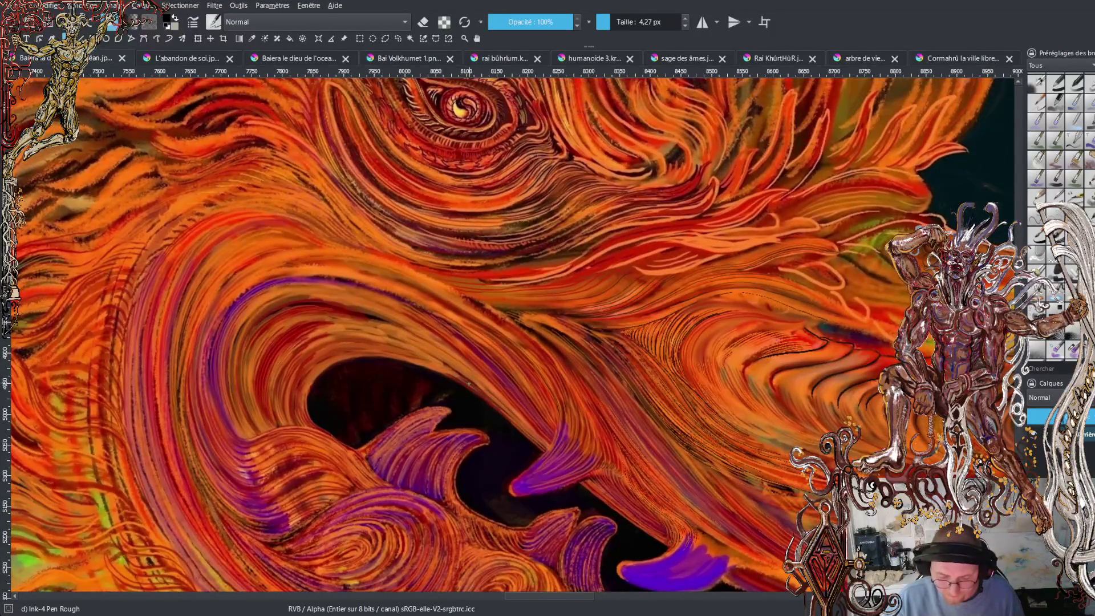
# Zoom out until the whole fire dragon painting fits in view.
pyautogui.scroll(-5, 469, 383)
pyautogui.scroll(-6, 470, 389)
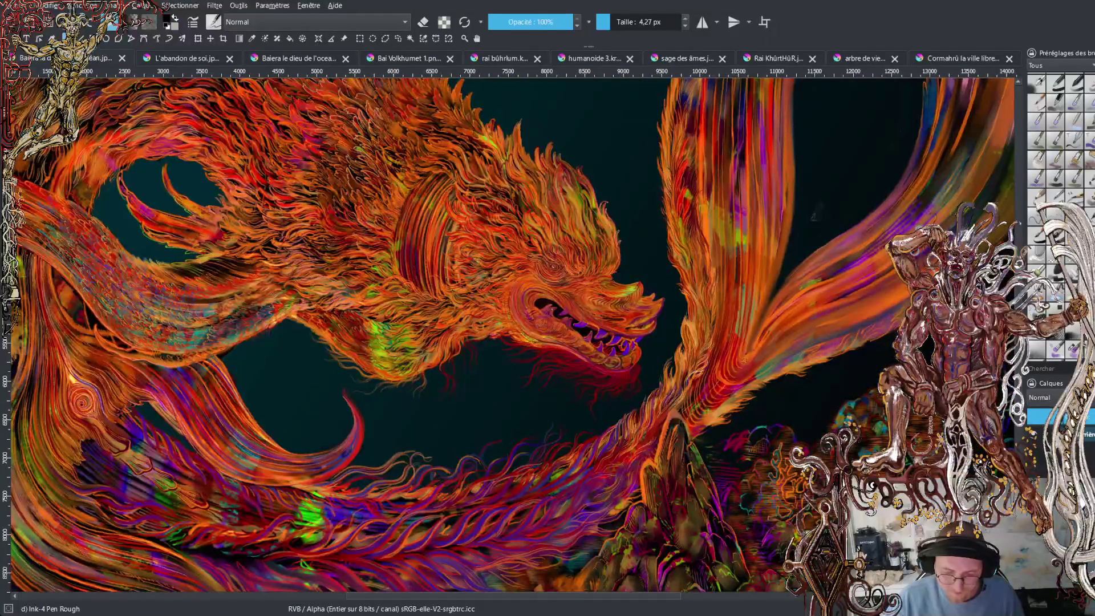
pyautogui.scroll(-4, 470, 389)
pyautogui.moveTo(543, 317)
pyautogui.mouseDown()
pyautogui.moveTo(608, 361)
pyautogui.moveTo(569, 379)
pyautogui.mouseUp()
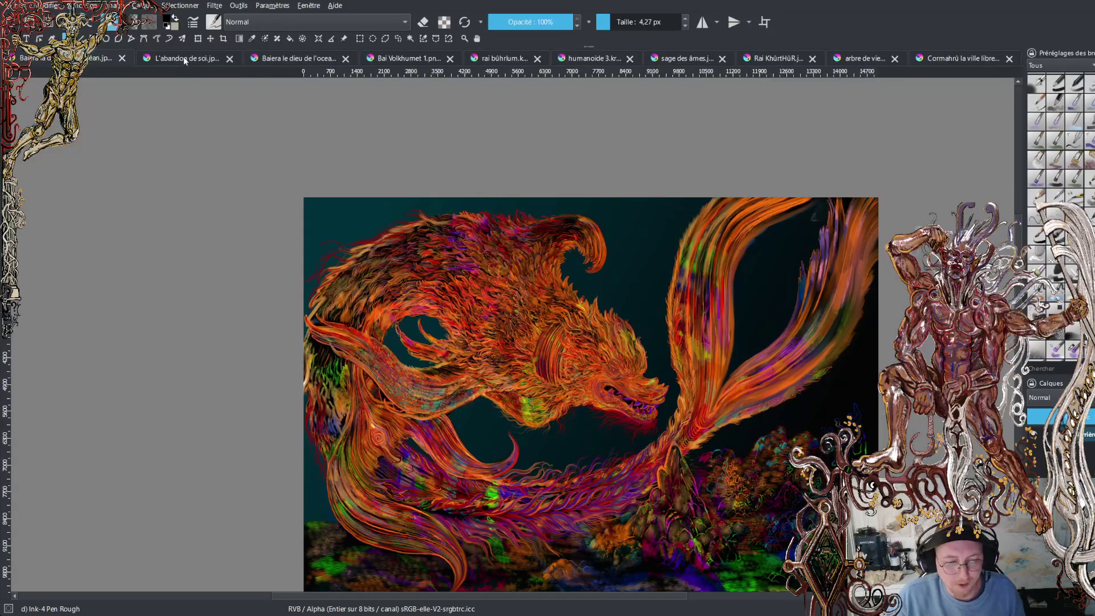
# Switch to the L'abandon de soi painting and nudge the old man slightly upward.
pyautogui.click(184, 58)
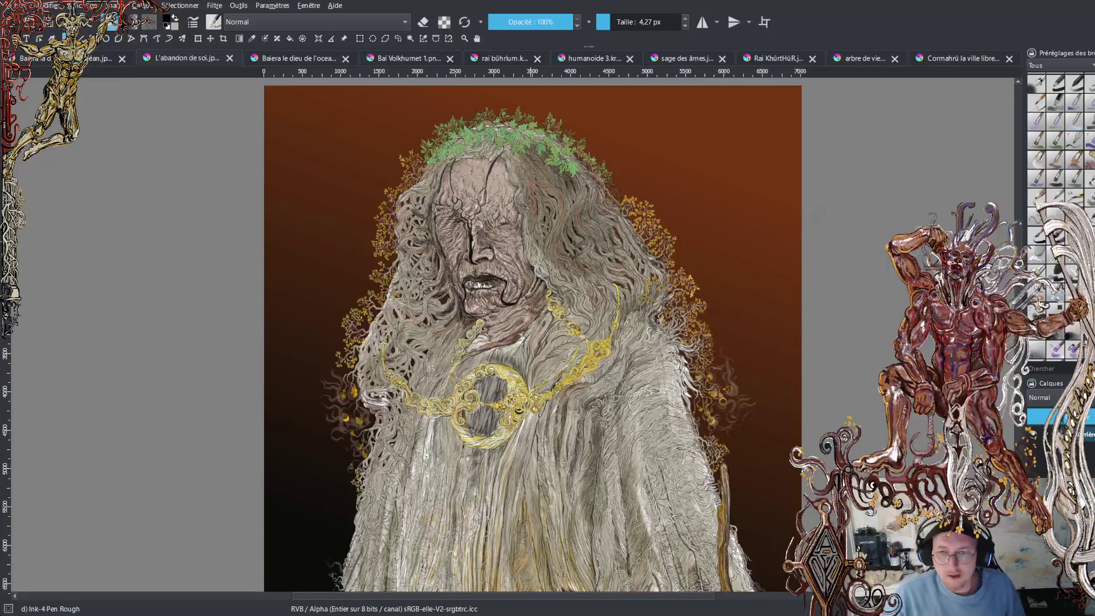
pyautogui.moveTo(547, 342); pyautogui.dragTo(553, 306)
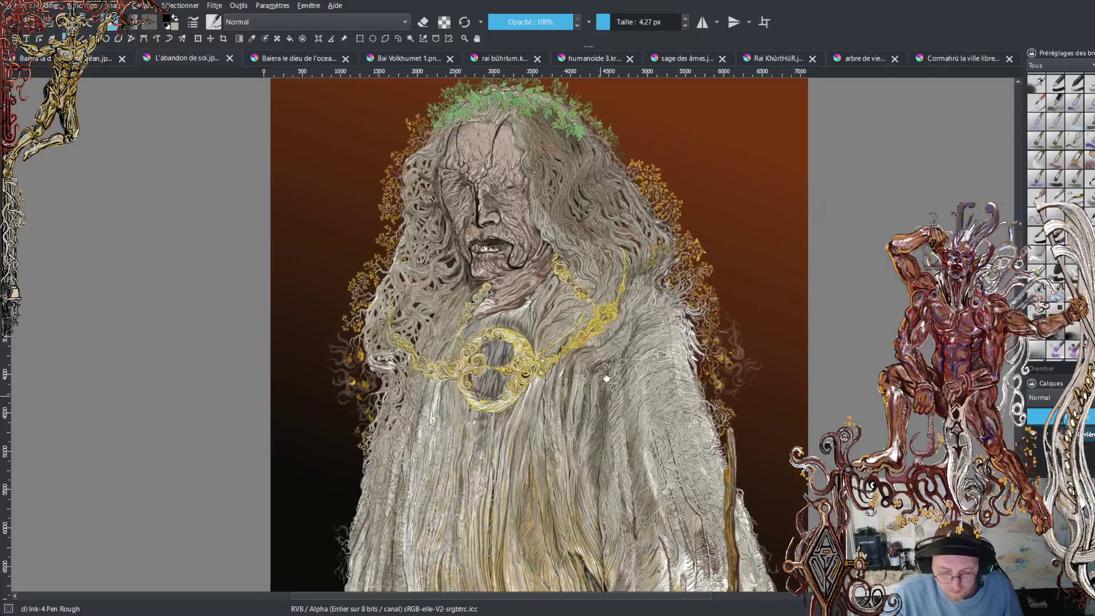
# Zoom in on the gold spiral brooch and the bark-grained robe beneath it.
pyautogui.scroll(5, 634, 422)
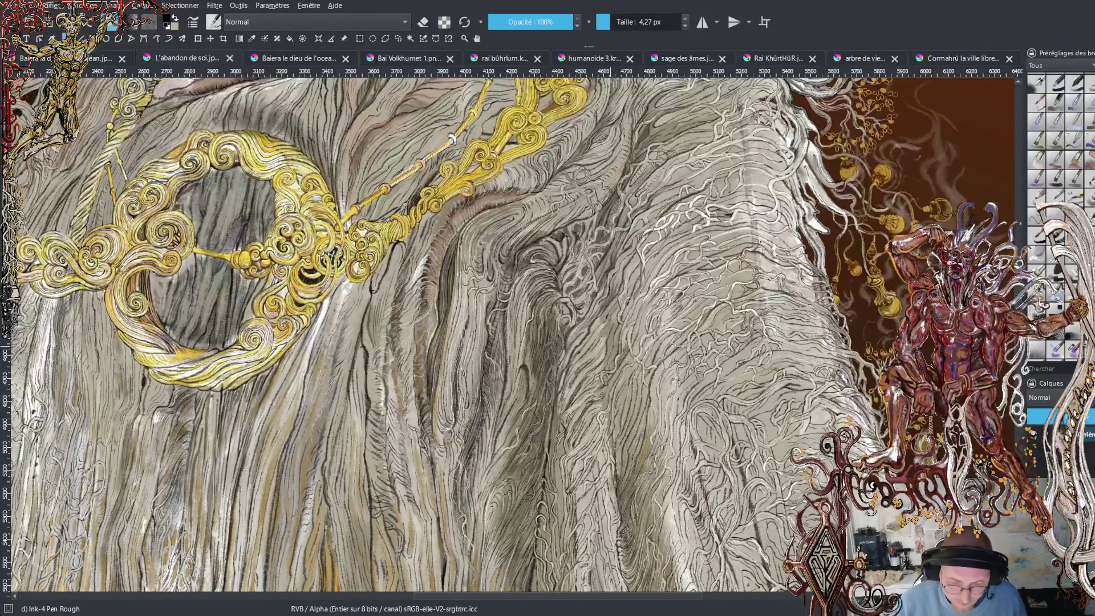
# Scroll the view up to the furrowed face and bark-strand hair.
pyautogui.scroll(-3, 512, 335)
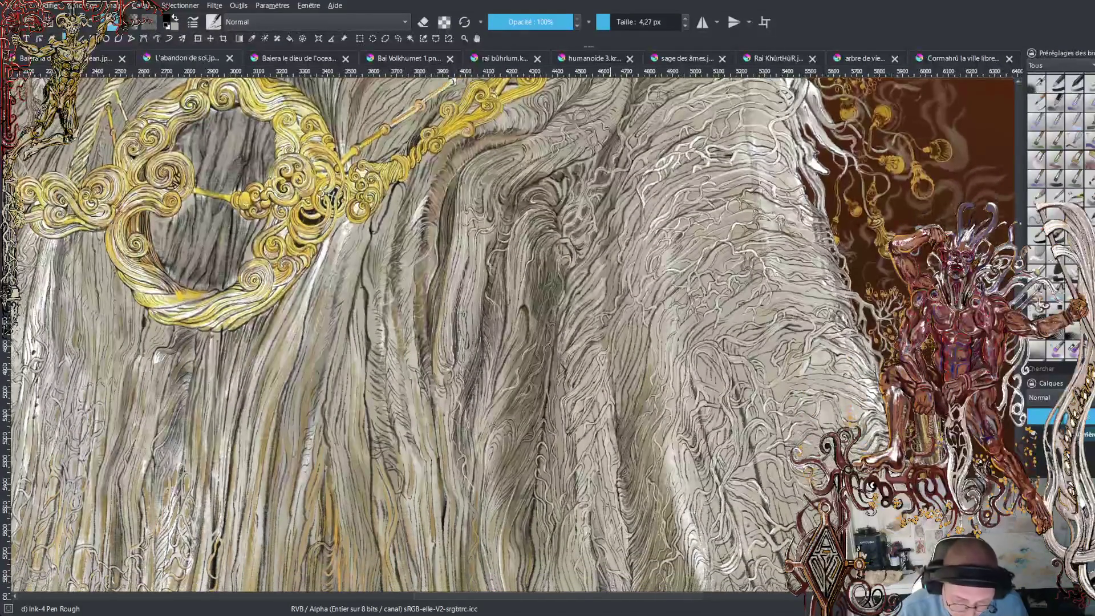
pyautogui.scroll(10, 508, 337)
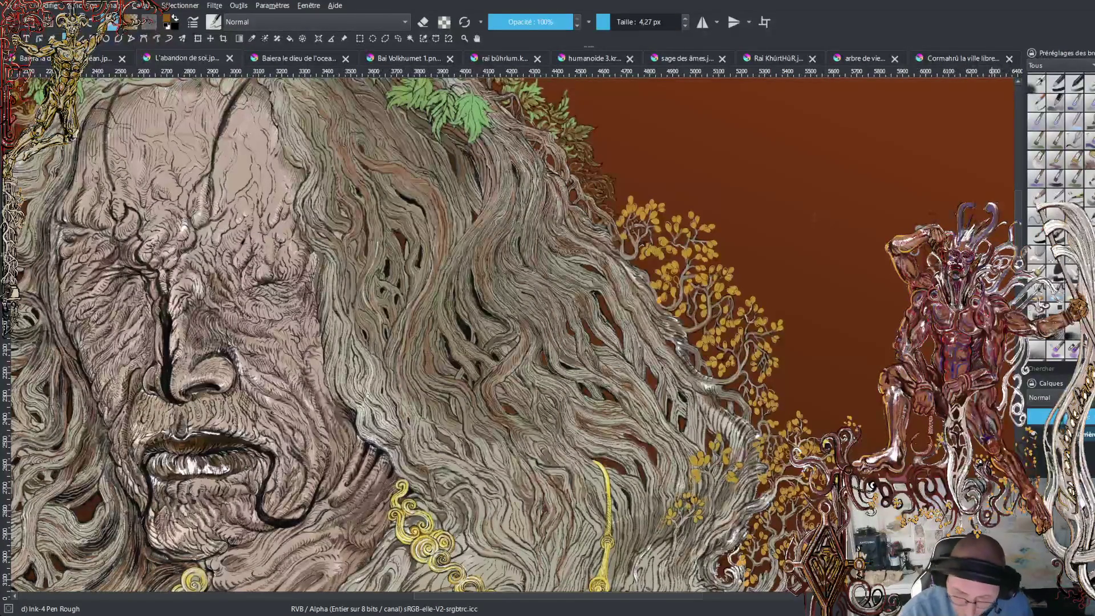
pyautogui.scroll(3, 1020, 253)
# Add two dark Ink-4 Pen Rough strokes to the hair's wood-grain strands.
pyautogui.scroll(-5, 513, 336)
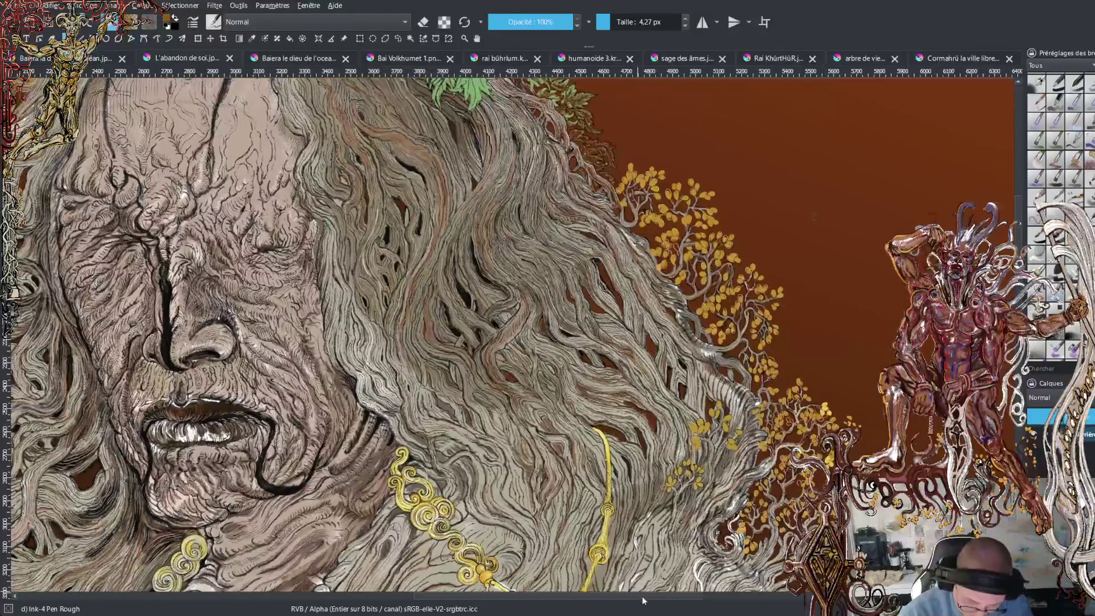
pyautogui.scroll(5, 297, 342)
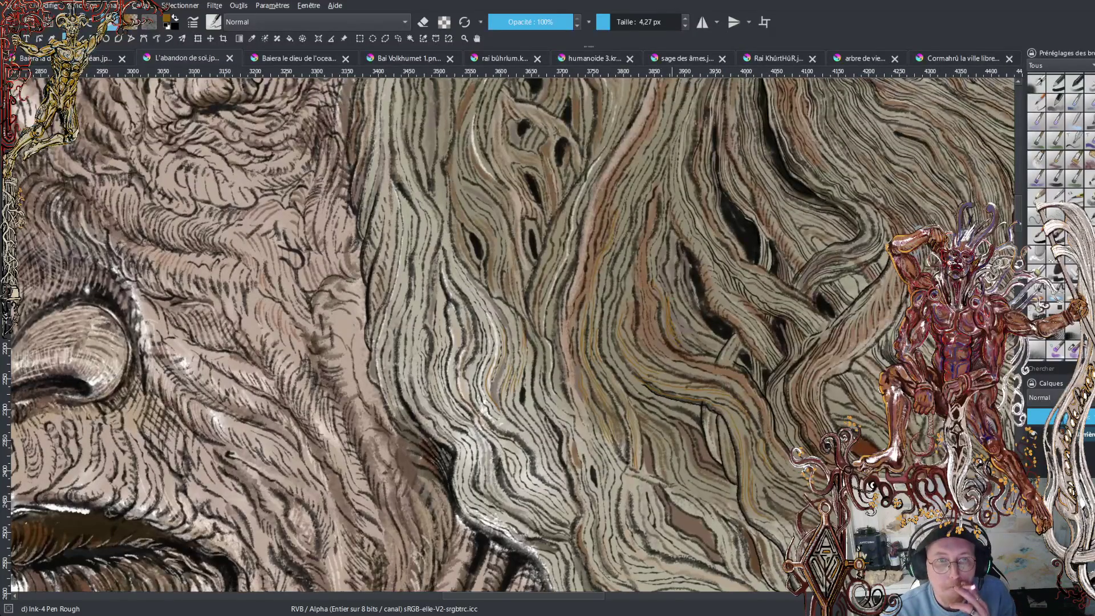
pyautogui.moveTo(532, 234); pyautogui.dragTo(516, 278)
pyautogui.moveTo(561, 337); pyautogui.dragTo(541, 402)
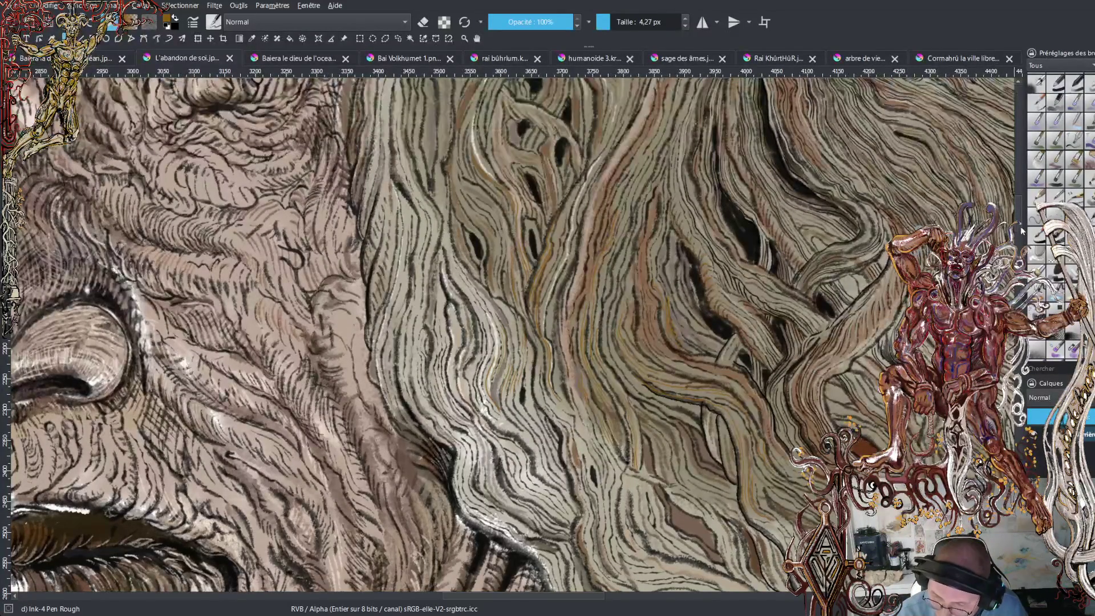
# Zoom out to review the whole face and its leaf crown.
pyautogui.scroll(5, 513, 337)
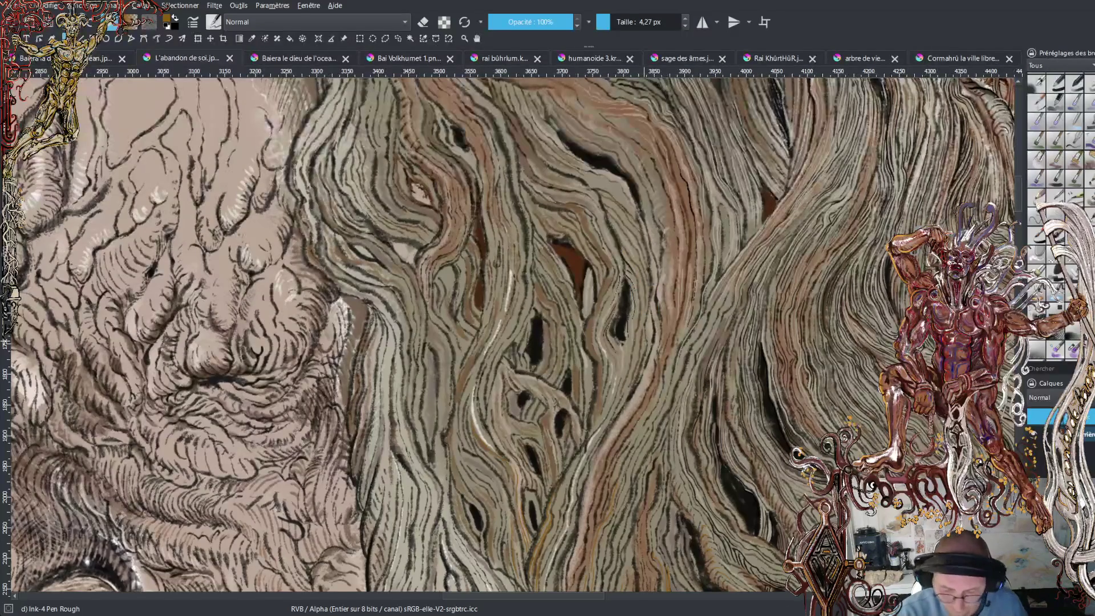
pyautogui.press('-')
pyautogui.press('-')
pyautogui.press('-')
pyautogui.hscroll(4, 513, 336)
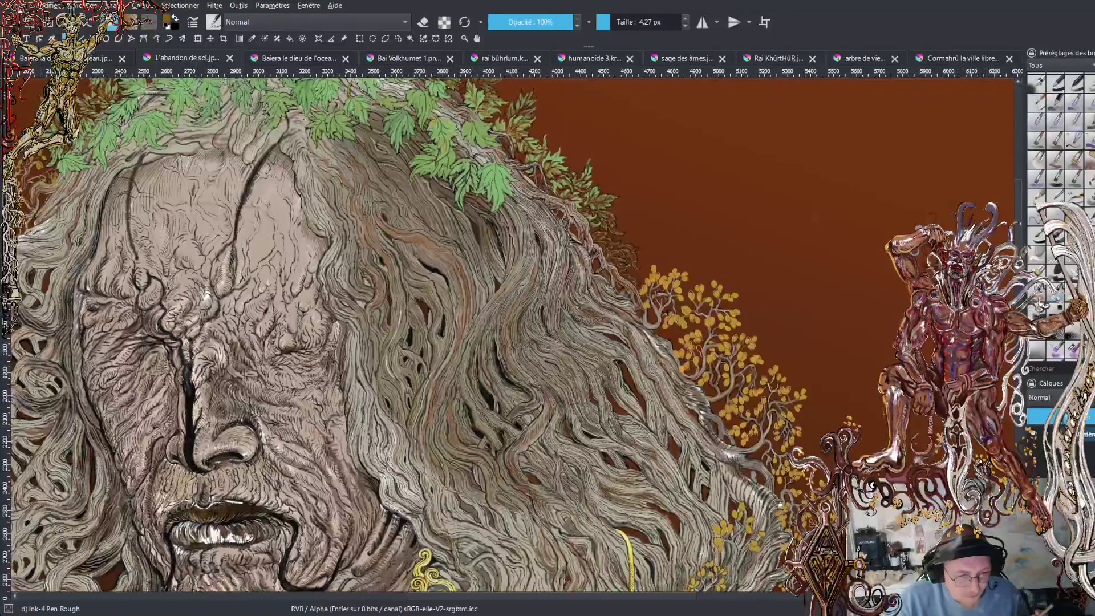
# Save L'abandon de soi.jpg and switch to the 'Baiera le dieu de l'océan' painting.
pyautogui.hotkey('ctrl', 's')
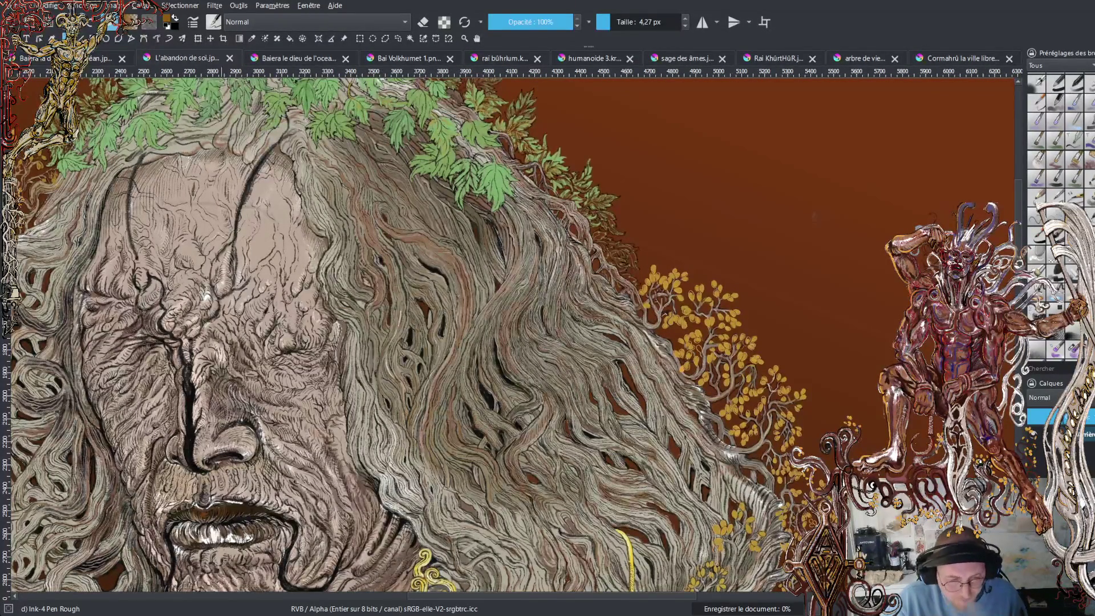
pyautogui.click(304, 59)
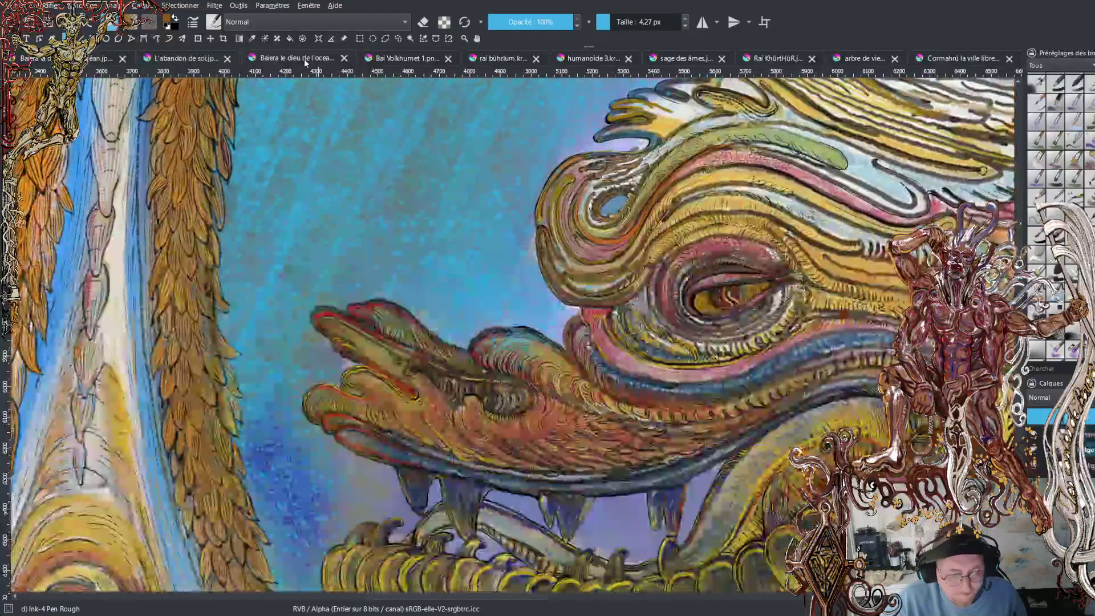
# Switch to the fiery orange dragon painting and zoom in, centred on its open mouth.
pyautogui.hotkey('ctrl', 'Tab')
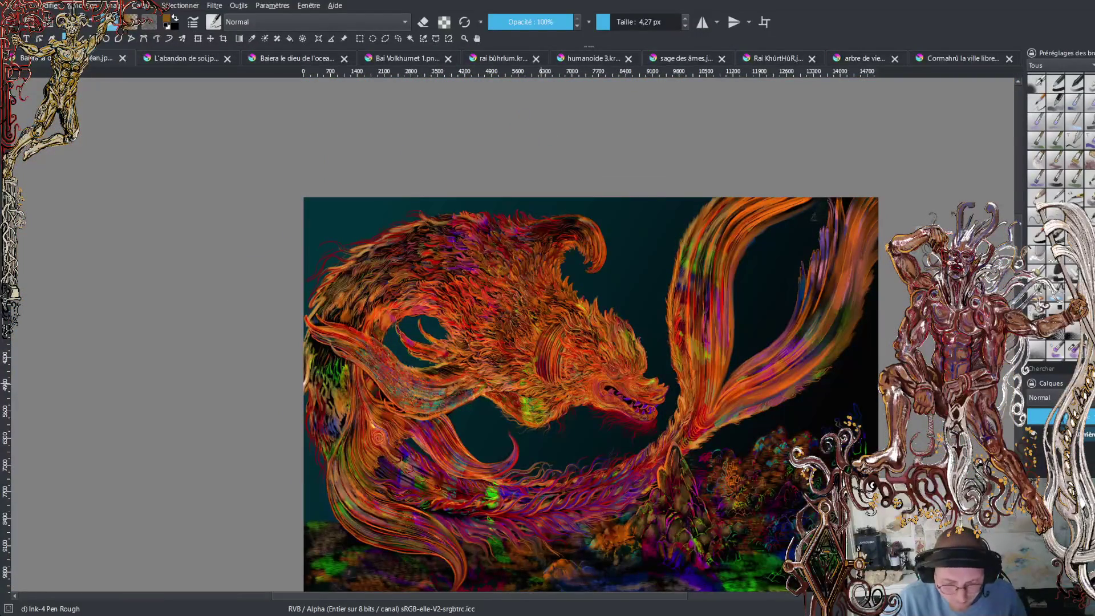
pyautogui.scroll(4, 610, 410)
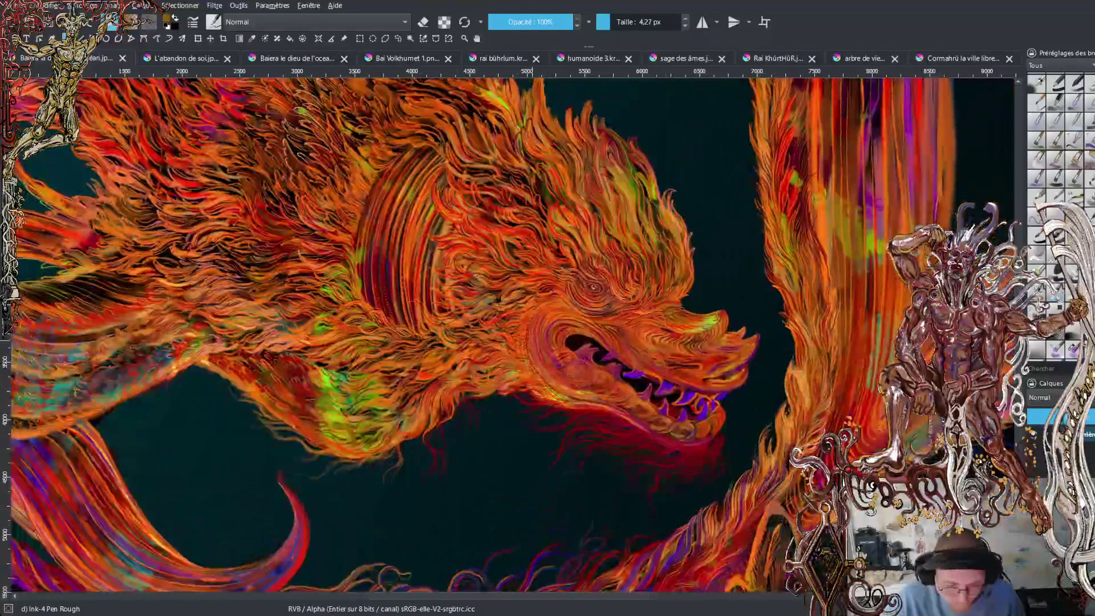
pyautogui.scroll(4, 545, 273)
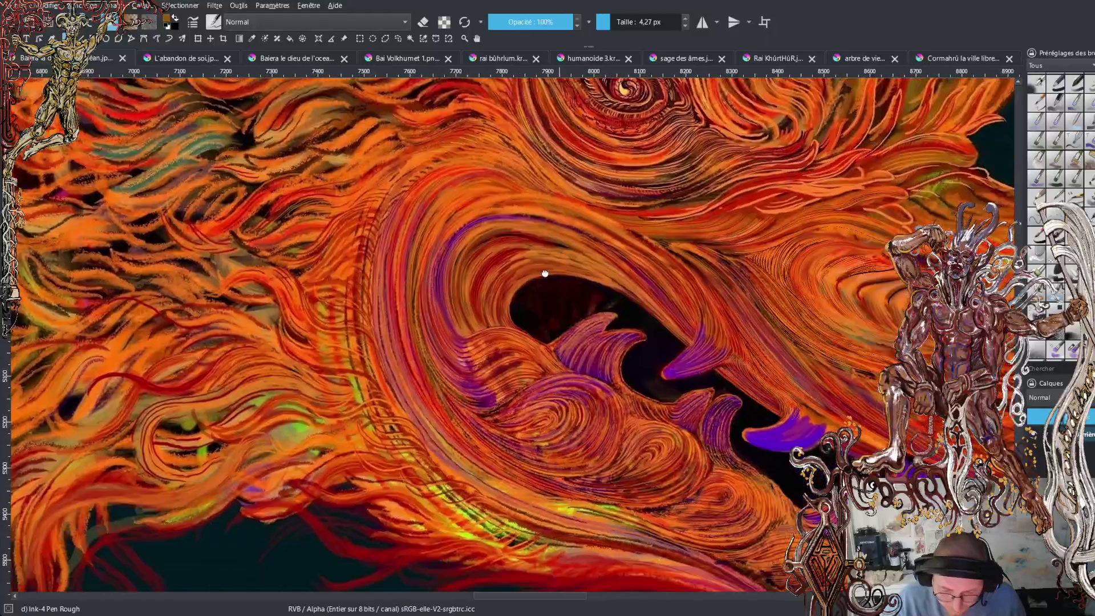
pyautogui.moveTo(545, 274); pyautogui.dragTo(423, 231)
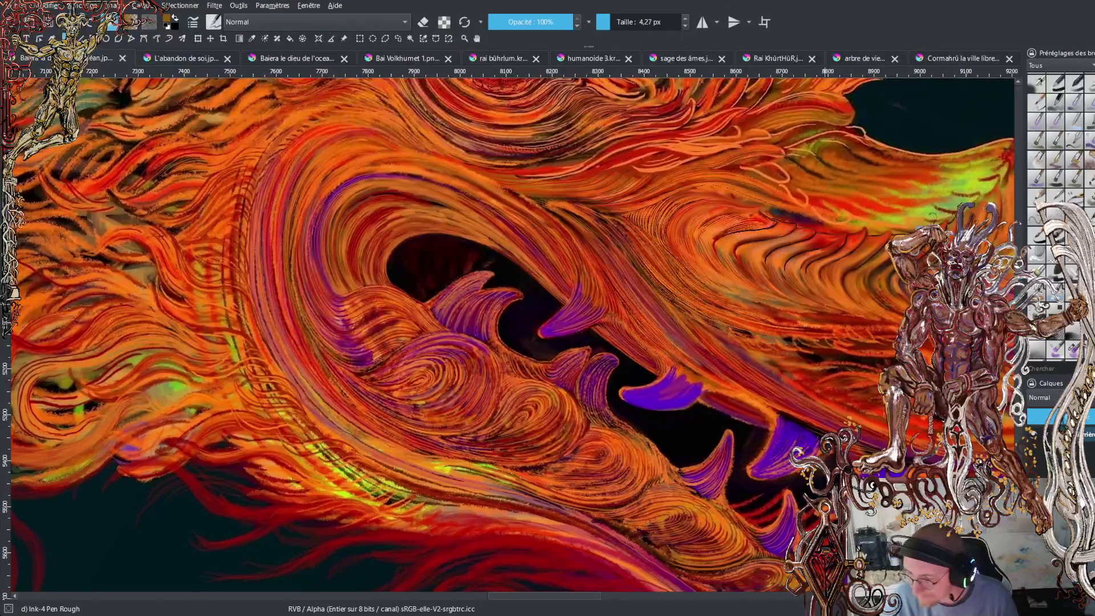
pyautogui.scroll(3, 608, 348)
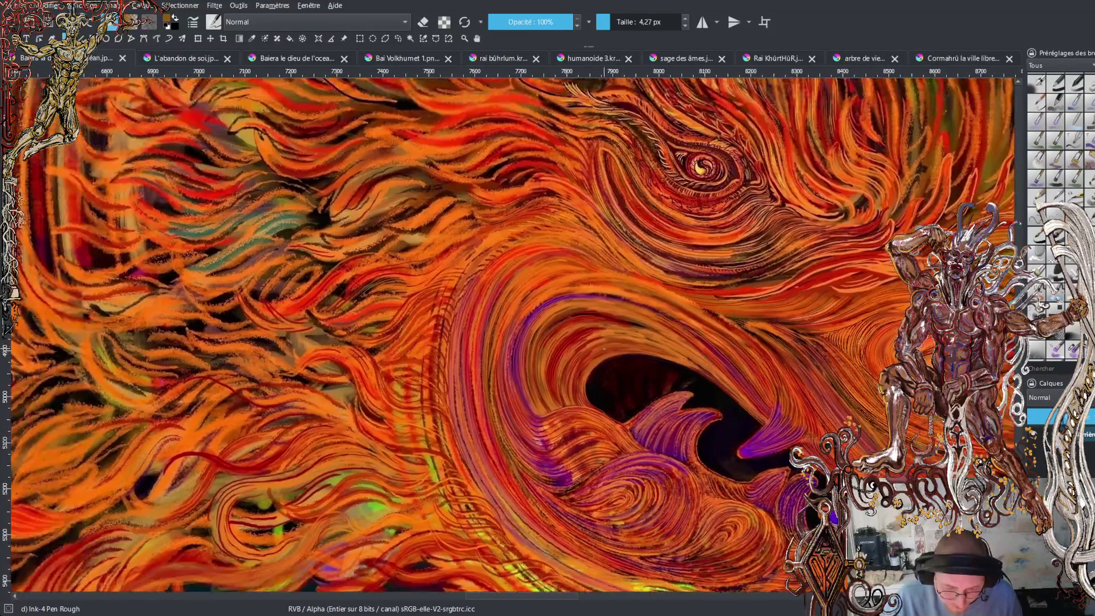
pyautogui.scroll(3, 608, 349)
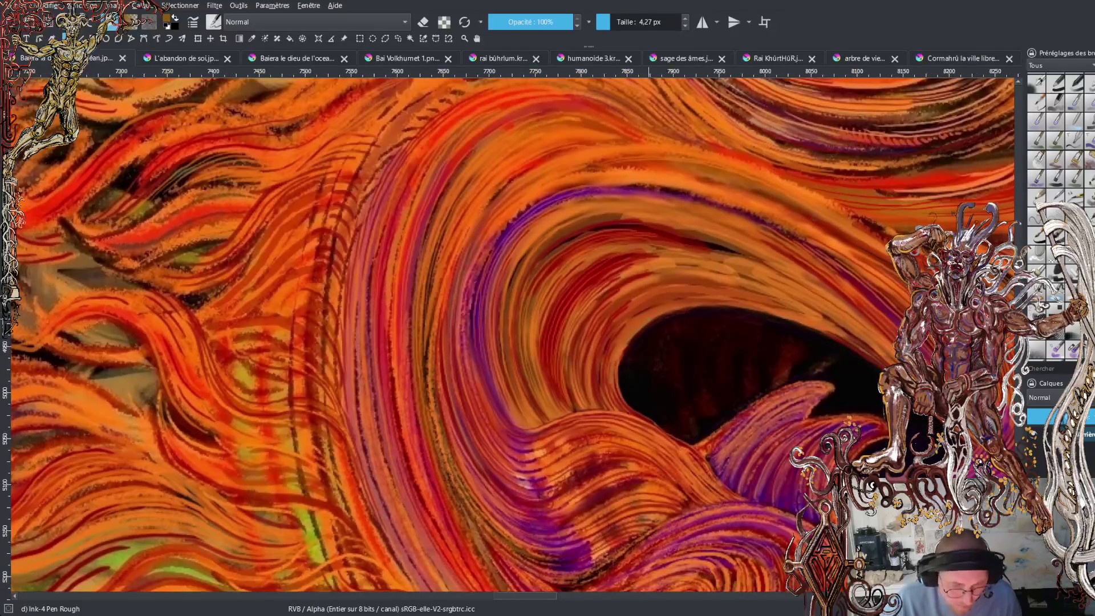
# Sample the painting's orange and paint two fur strands up the jaw curve.
pyautogui.keyDown('ctrl'); pyautogui.click(305, 440); pyautogui.keyUp('ctrl')
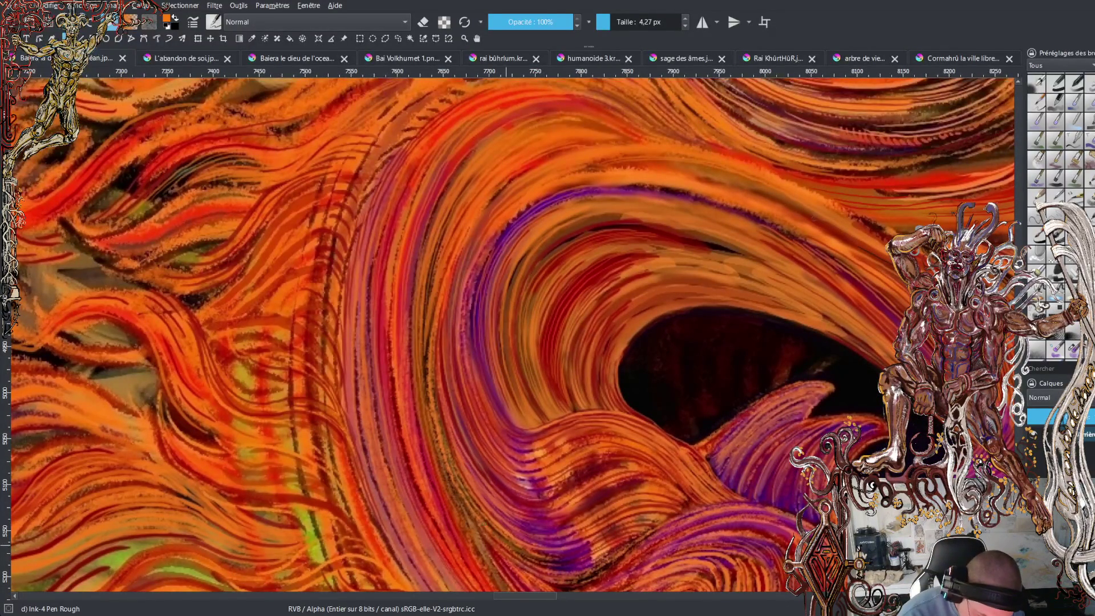
pyautogui.moveTo(482, 520); pyautogui.dragTo(435, 421)
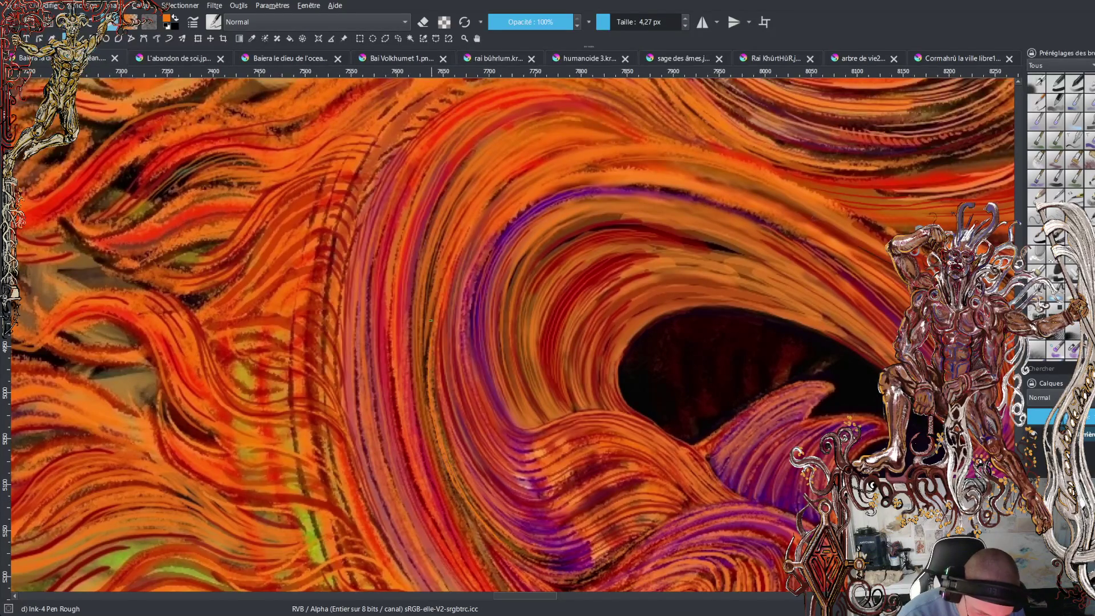
pyautogui.moveTo(426, 365); pyautogui.dragTo(453, 268)
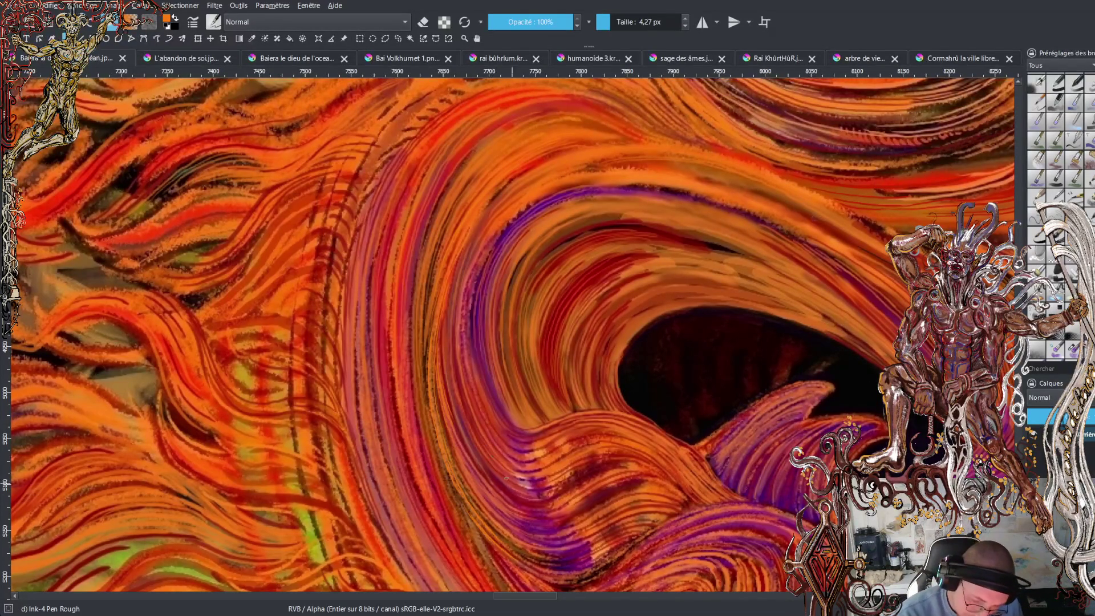
# Paint thirteen thin bright fur strands curving upward along the jaw.
pyautogui.moveTo(409, 483); pyautogui.dragTo(387, 319)
pyautogui.moveTo(388, 388)
pyautogui.mouseDown()
pyautogui.moveTo(387, 254)
pyautogui.moveTo(429, 153)
pyautogui.mouseUp()
pyautogui.moveTo(390, 230); pyautogui.dragTo(439, 135)
pyautogui.moveTo(377, 349); pyautogui.dragTo(394, 211)
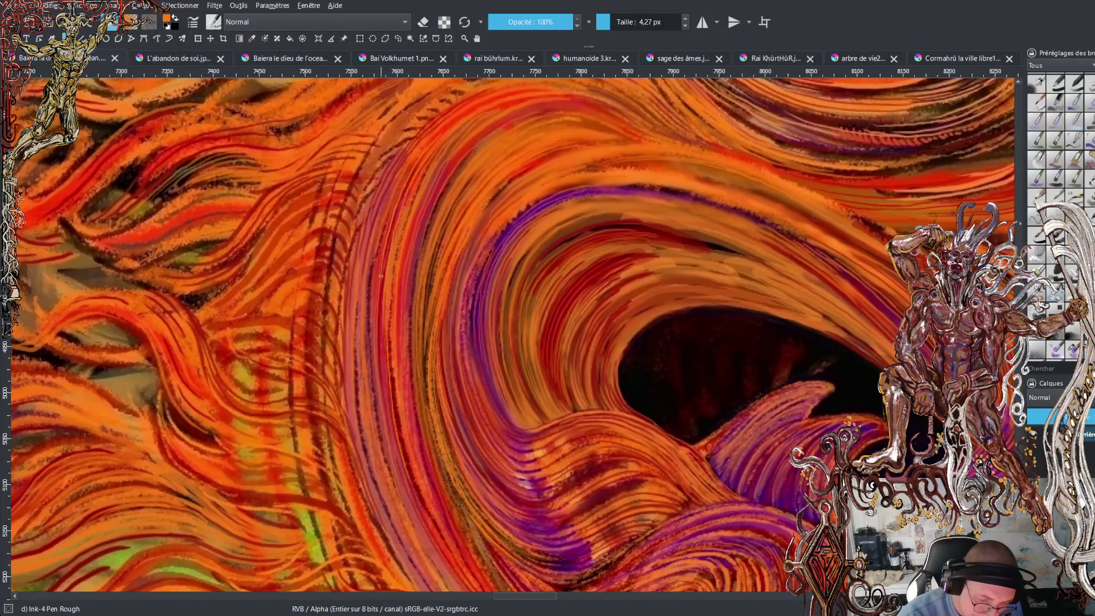
pyautogui.moveTo(379, 269); pyautogui.dragTo(409, 166)
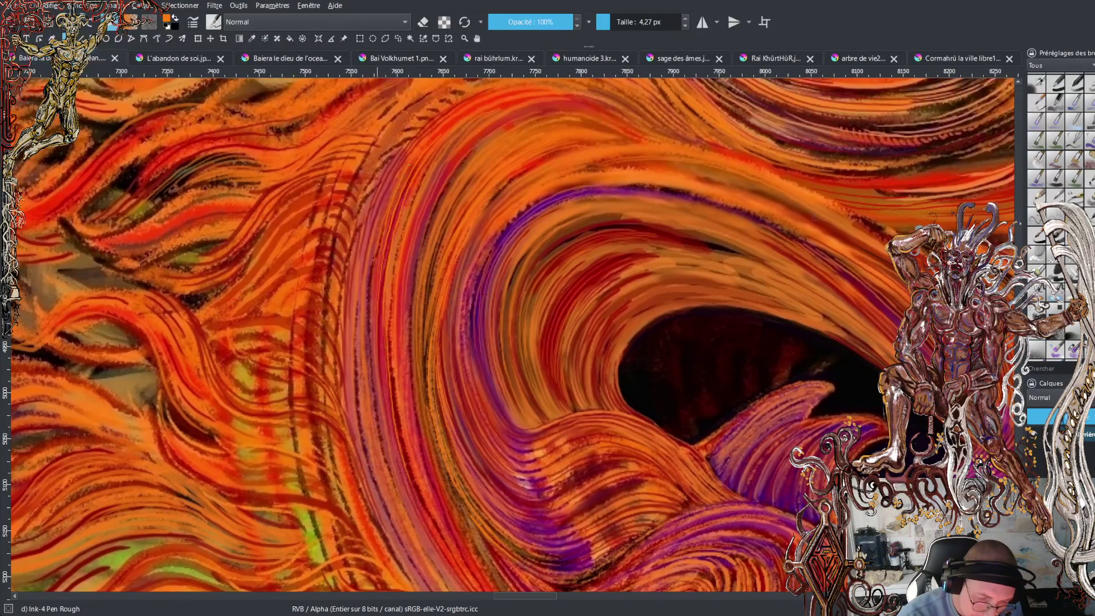
pyautogui.moveTo(371, 274)
pyautogui.mouseDown()
pyautogui.moveTo(376, 225)
pyautogui.moveTo(404, 168)
pyautogui.moveTo(389, 175)
pyautogui.moveTo(433, 118)
pyautogui.mouseUp()
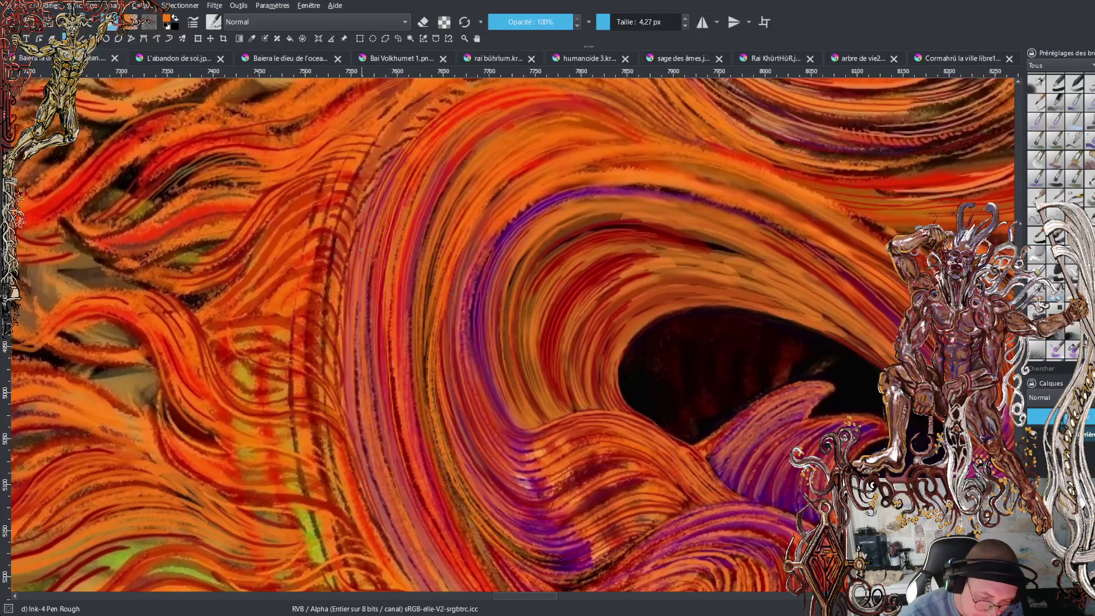
pyautogui.moveTo(349, 297)
pyautogui.mouseDown()
pyautogui.moveTo(357, 228)
pyautogui.moveTo(410, 138)
pyautogui.mouseUp()
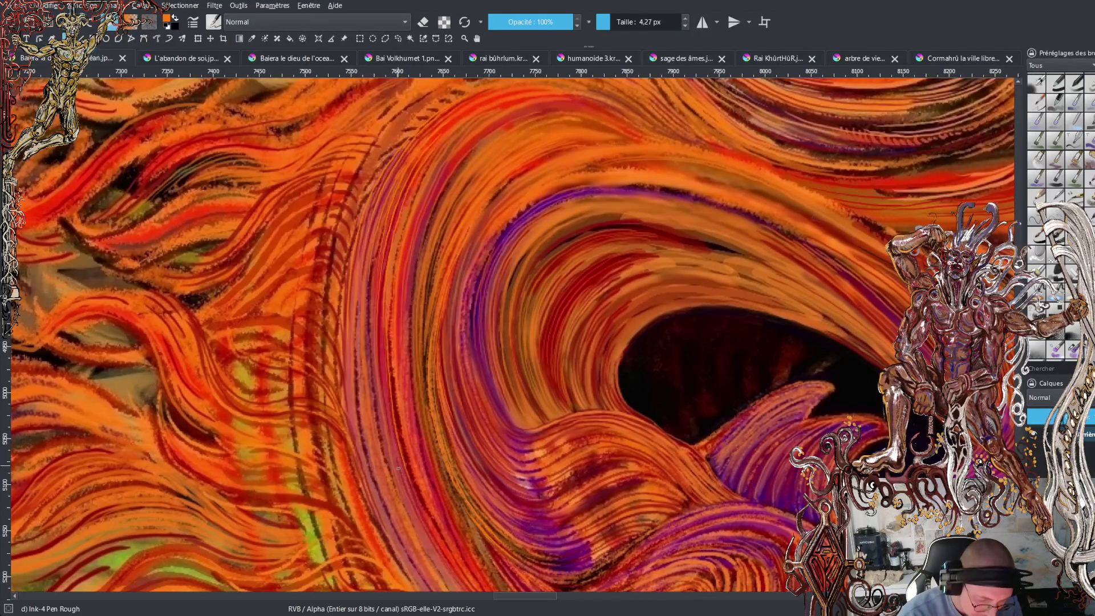
pyautogui.moveTo(402, 472); pyautogui.dragTo(381, 322)
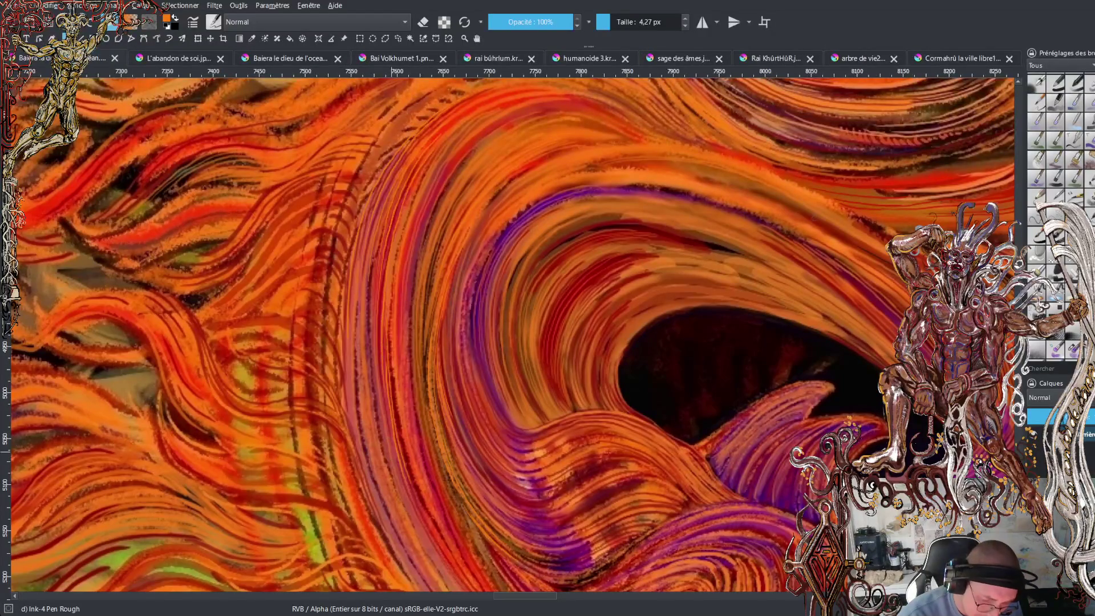
pyautogui.moveTo(374, 365); pyautogui.dragTo(377, 260)
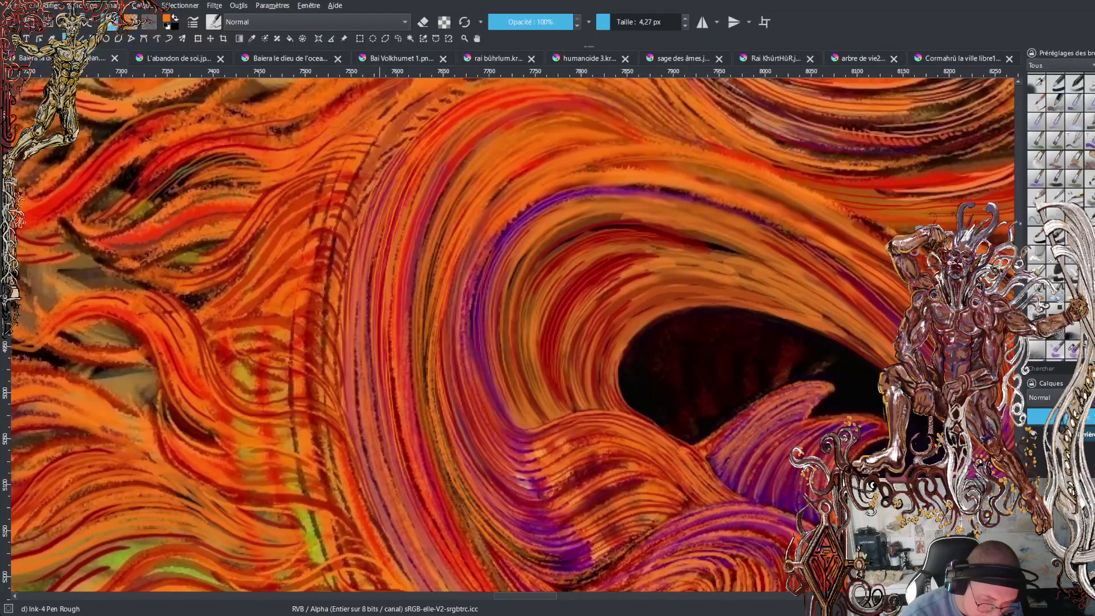
pyautogui.moveTo(369, 387); pyautogui.dragTo(371, 255)
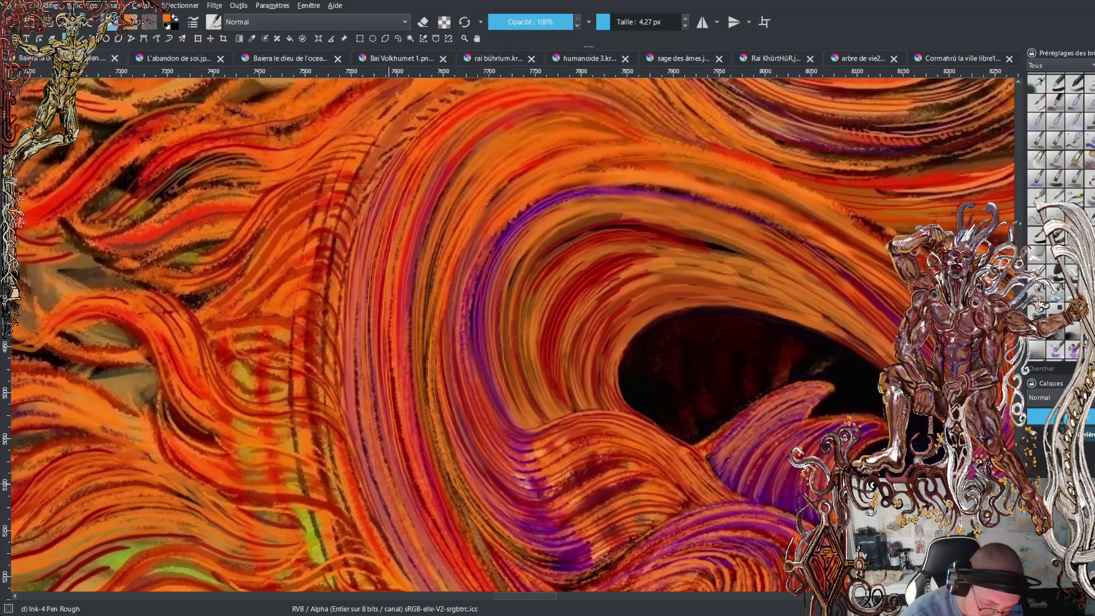
pyautogui.moveTo(376, 464); pyautogui.dragTo(370, 419)
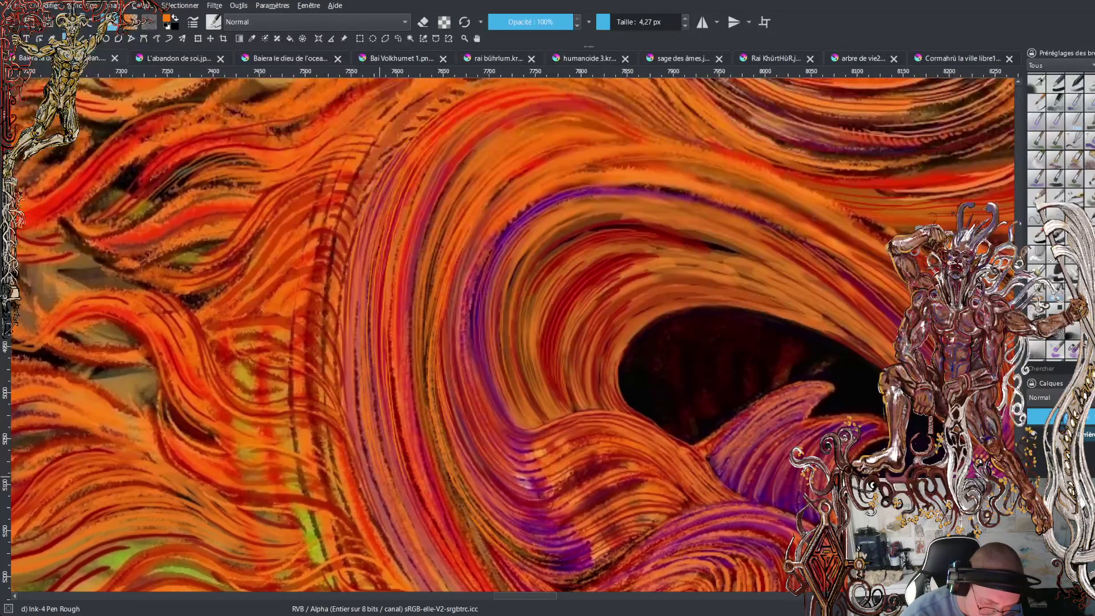
pyautogui.moveTo(361, 434); pyautogui.dragTo(357, 313)
pyautogui.moveTo(383, 508); pyautogui.dragTo(366, 438)
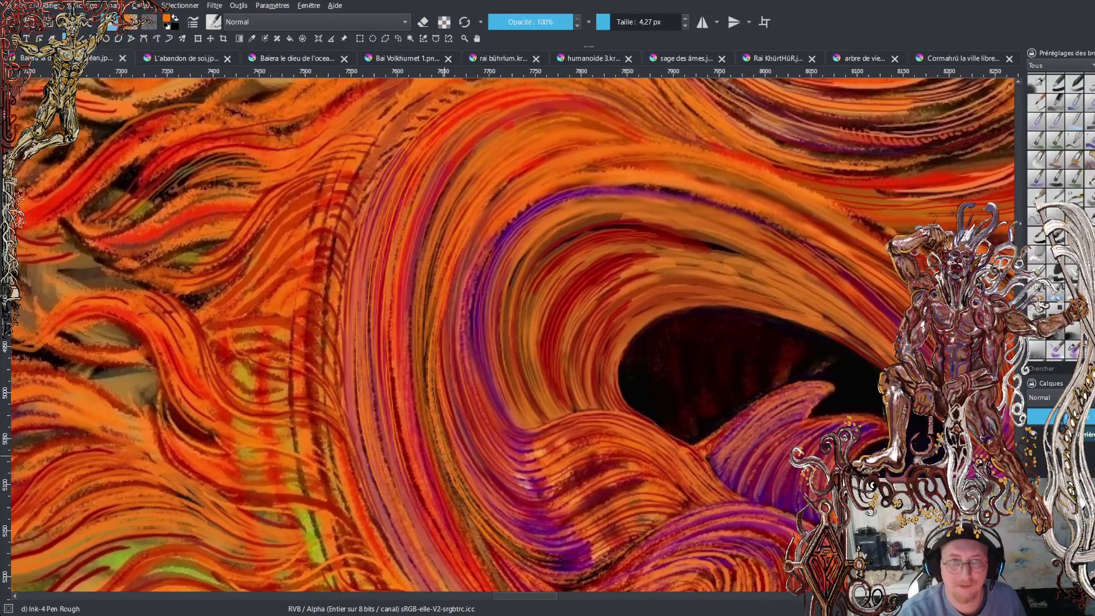
# Sample orange, swap to black, try a dark fur line, then undo it.
pyautogui.scroll(-5, 512, 335)
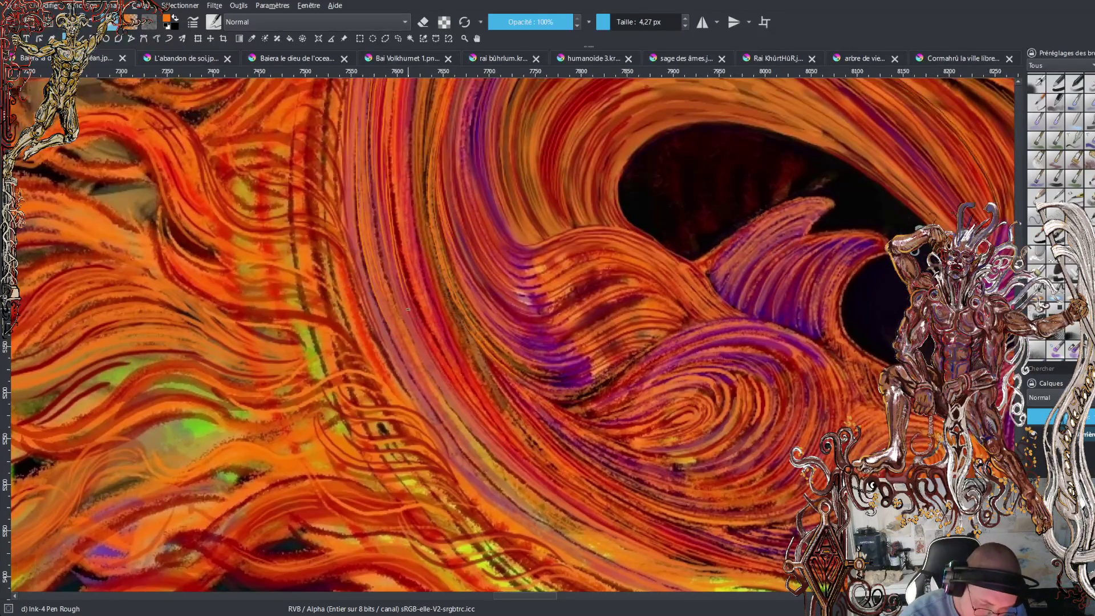
pyautogui.keyDown('ctrl'); pyautogui.click(413, 316); pyautogui.keyUp('ctrl')
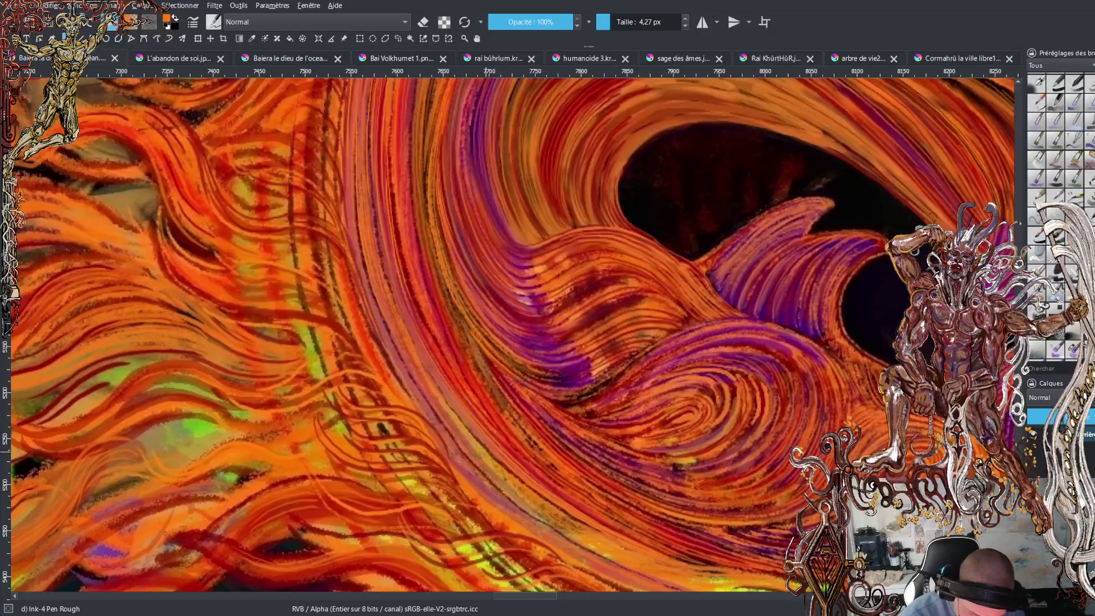
pyautogui.press('x')
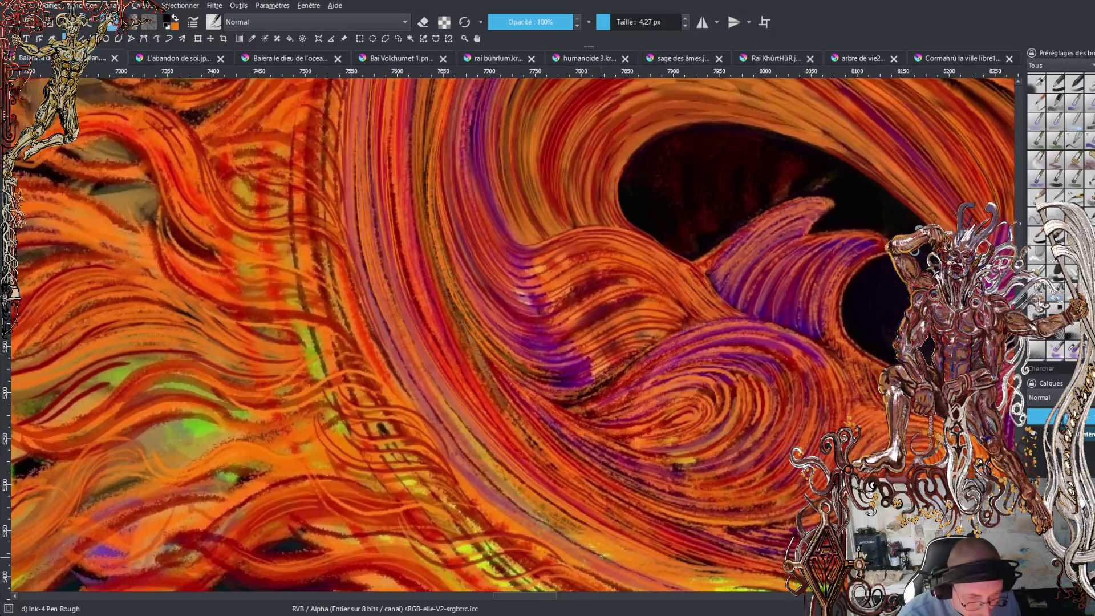
pyautogui.moveTo(464, 450); pyautogui.dragTo(519, 502)
pyautogui.hotkey('ctrl', 'z')
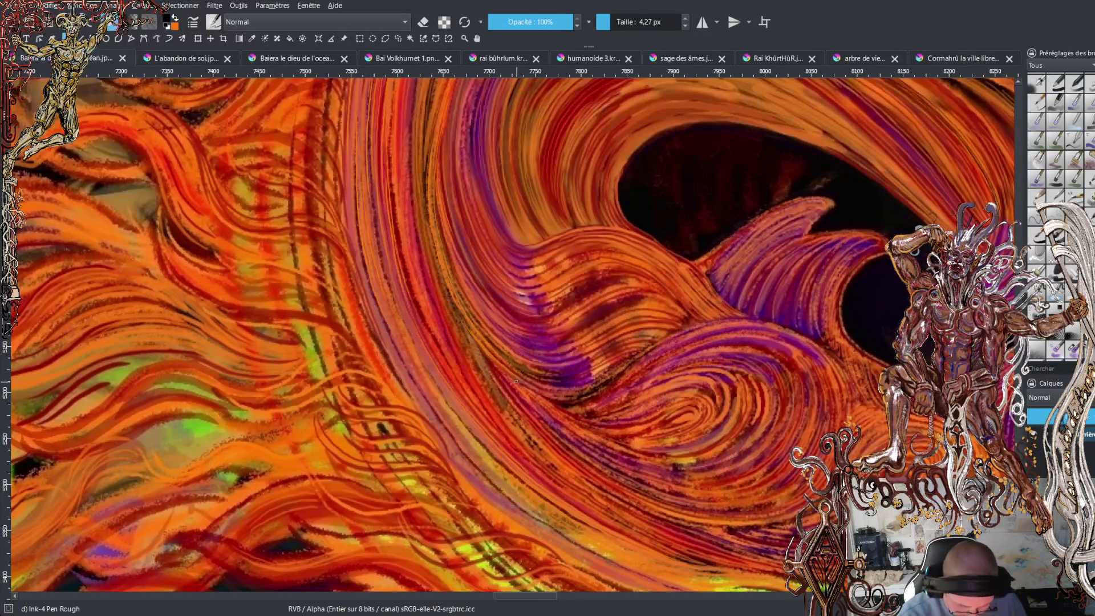
# Sample a dark red and paint four dark red fur strands running down-right across the jaw.
pyautogui.keyDown('ctrl'); pyautogui.click(376, 388); pyautogui.keyUp('ctrl')
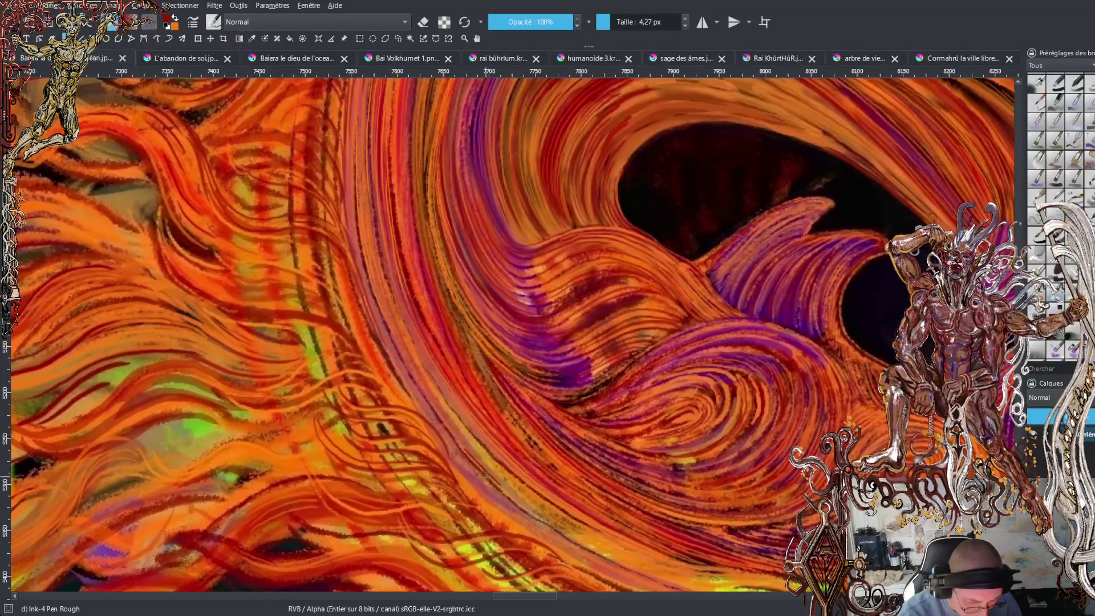
pyautogui.click(442, 421)
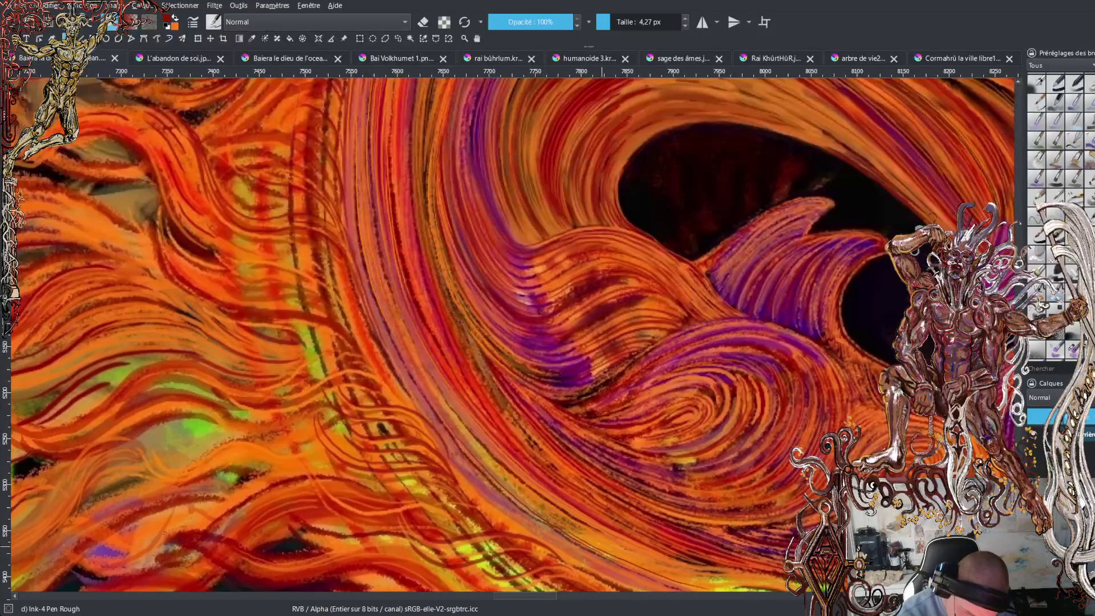
pyautogui.moveTo(643, 568); pyautogui.dragTo(706, 586)
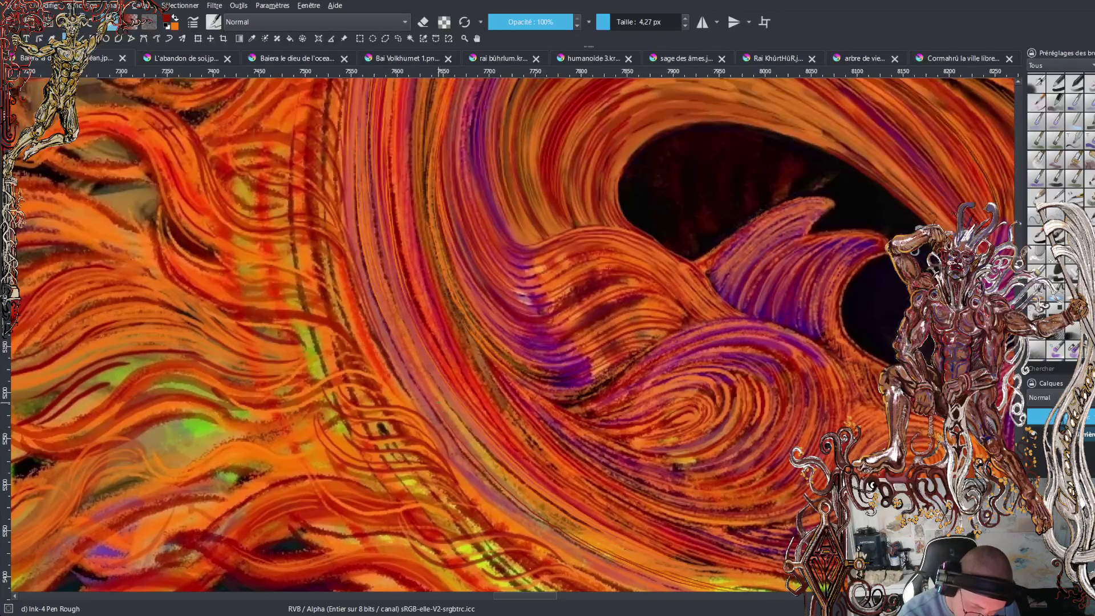
pyautogui.moveTo(467, 439); pyautogui.dragTo(593, 544)
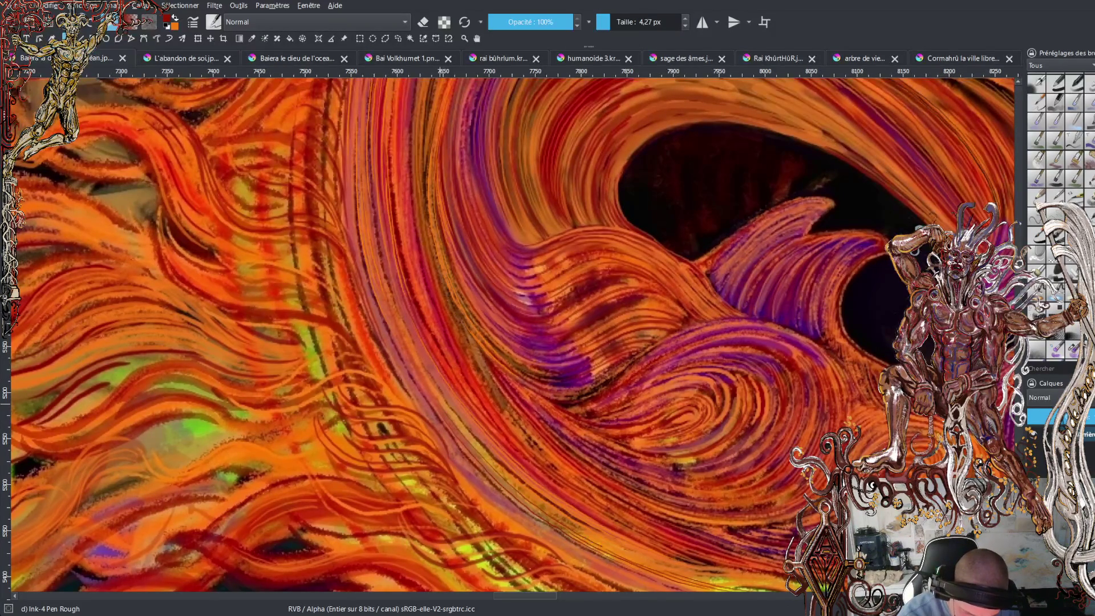
pyautogui.moveTo(520, 486); pyautogui.dragTo(674, 570)
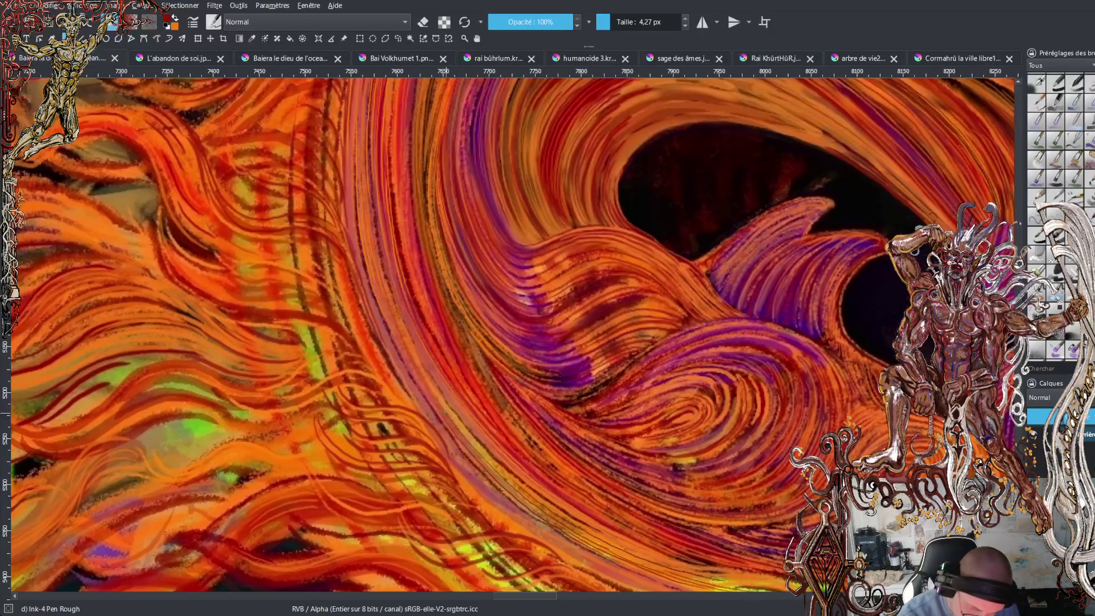
pyautogui.moveTo(435, 424)
pyautogui.mouseDown()
pyautogui.moveTo(508, 504)
pyautogui.moveTo(592, 563)
pyautogui.mouseUp()
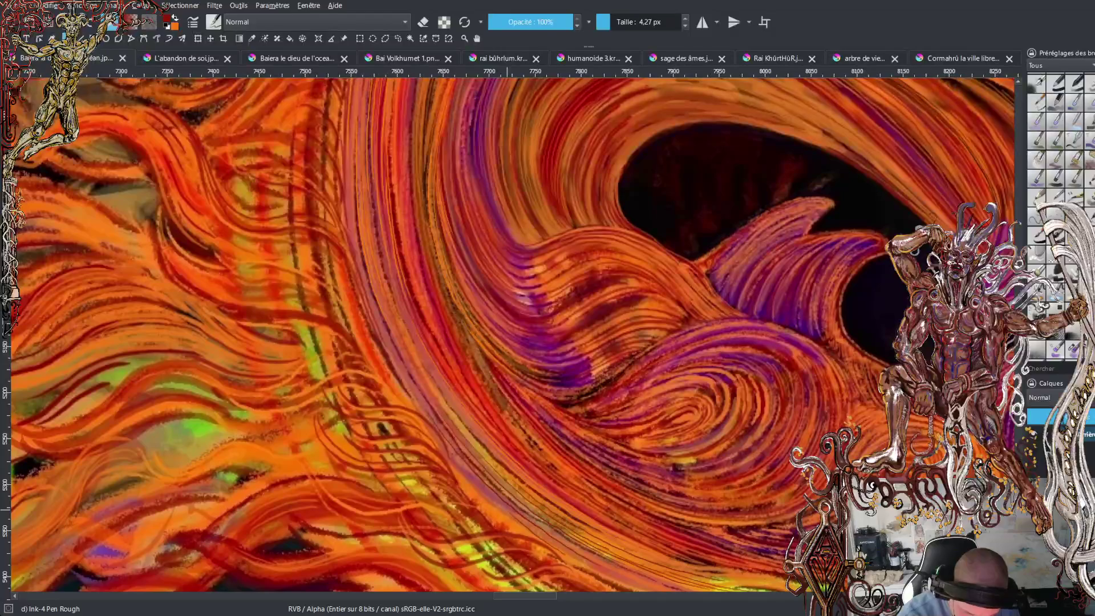
pyautogui.keyDown('ctrl'); pyautogui.click(516, 530); pyautogui.keyUp('ctrl')
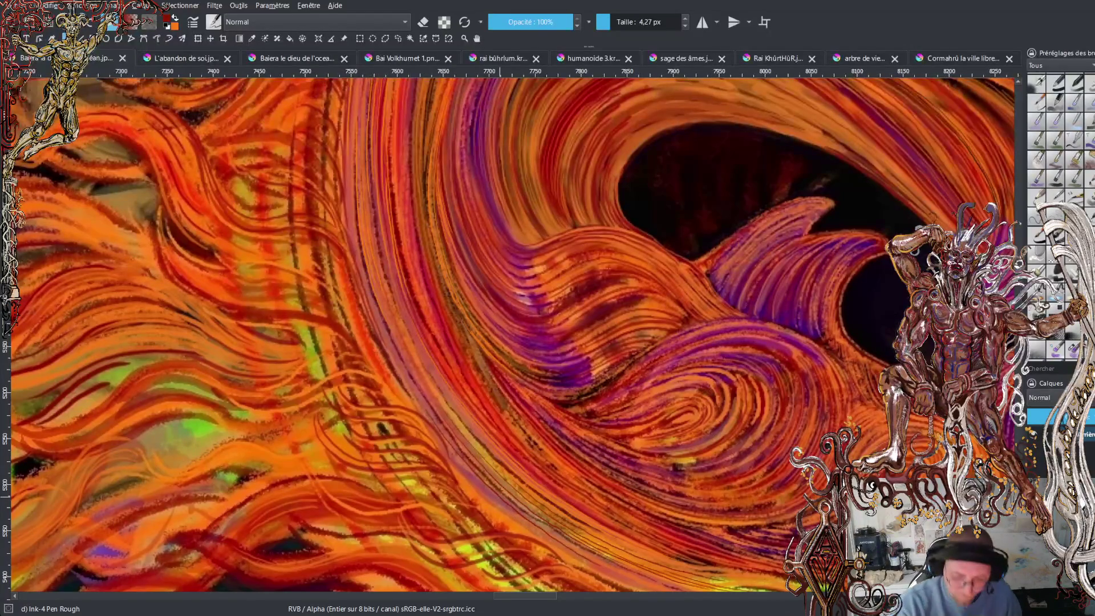
# Zoom out to the whole head, then zoom in on the fur beside the purple fang.
pyautogui.press('-')
pyautogui.press('-')
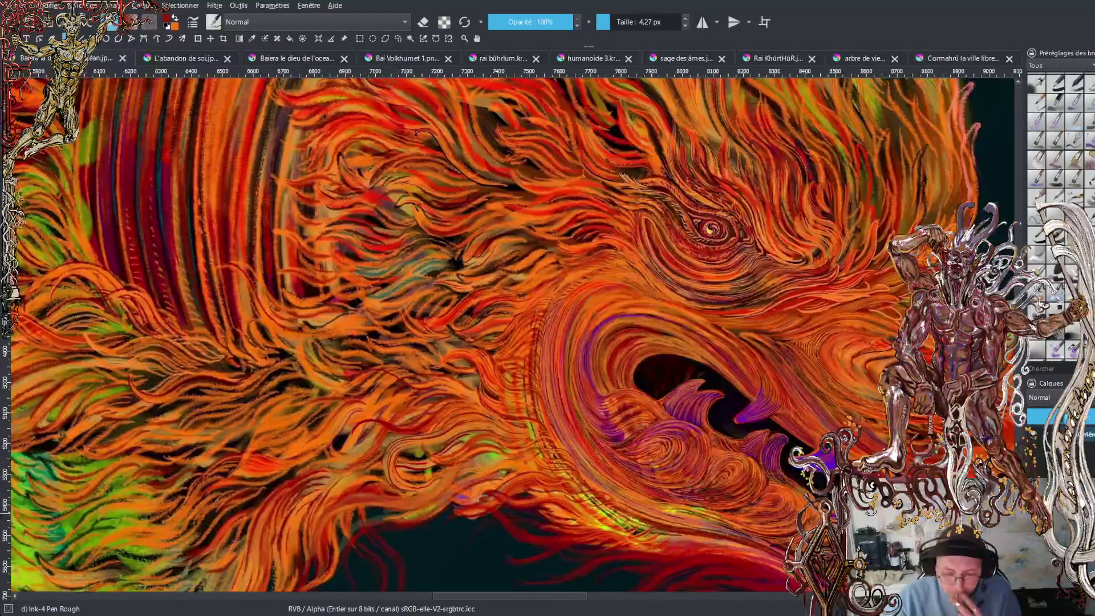
pyautogui.scroll(4, 969, 502)
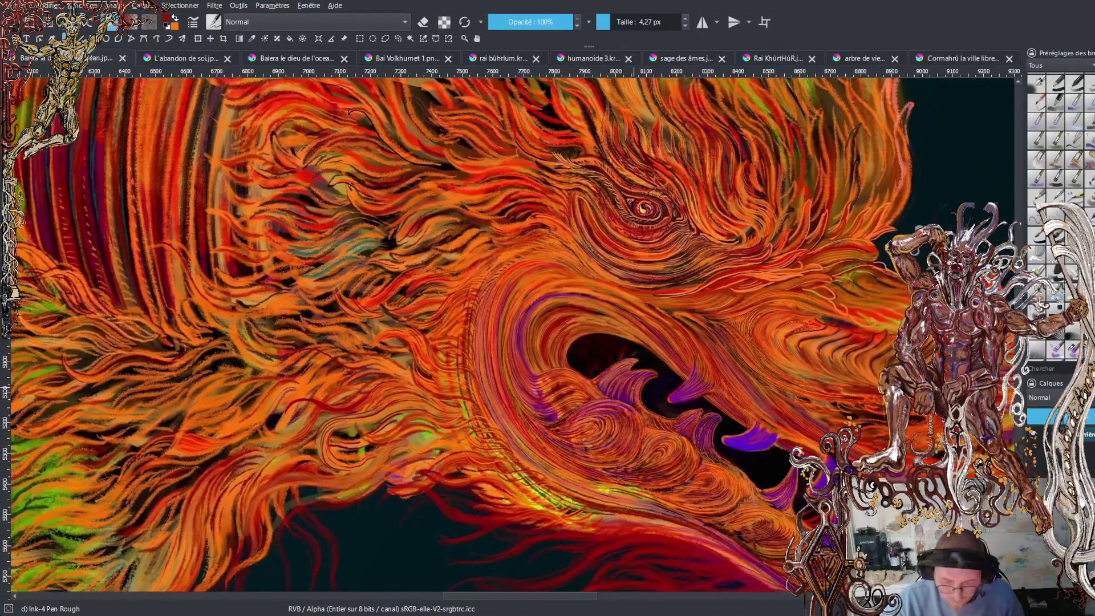
pyautogui.scroll(3, 614, 356)
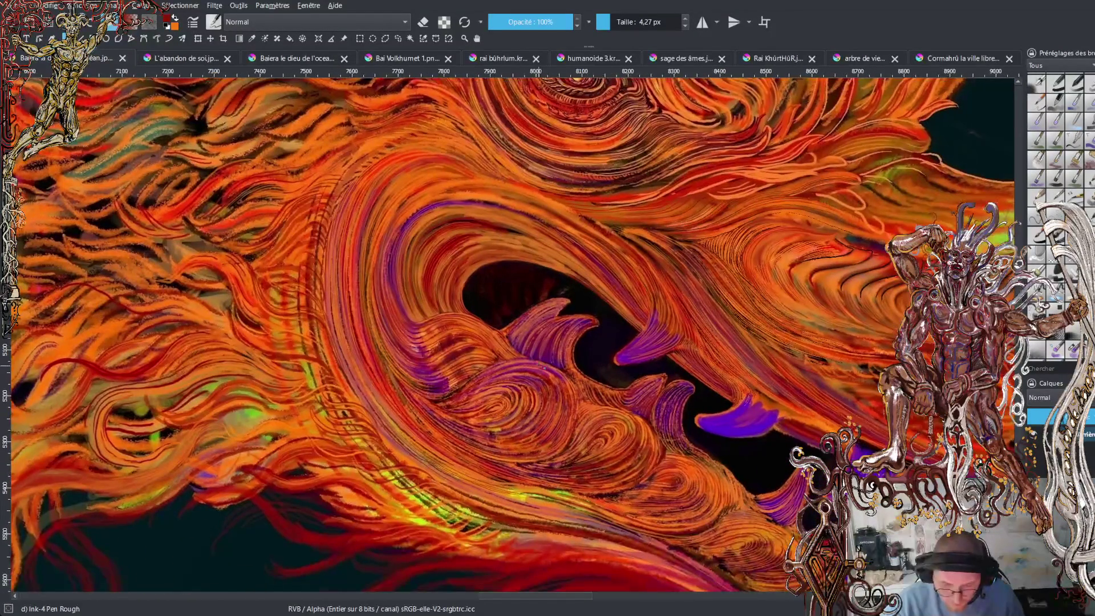
pyautogui.scroll(3, 614, 356)
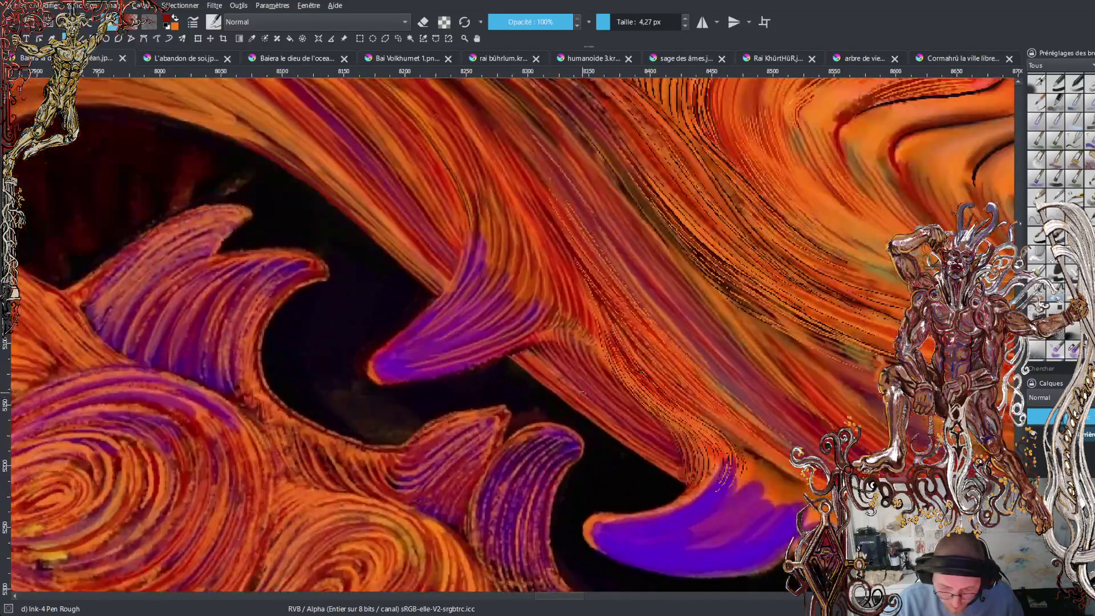
pyautogui.moveTo(582, 391)
pyautogui.mouseDown()
pyautogui.moveTo(591, 372)
pyautogui.moveTo(516, 410)
pyautogui.moveTo(473, 392)
pyautogui.moveTo(552, 484)
pyautogui.mouseUp()
pyautogui.scroll(-2, 516, 411)
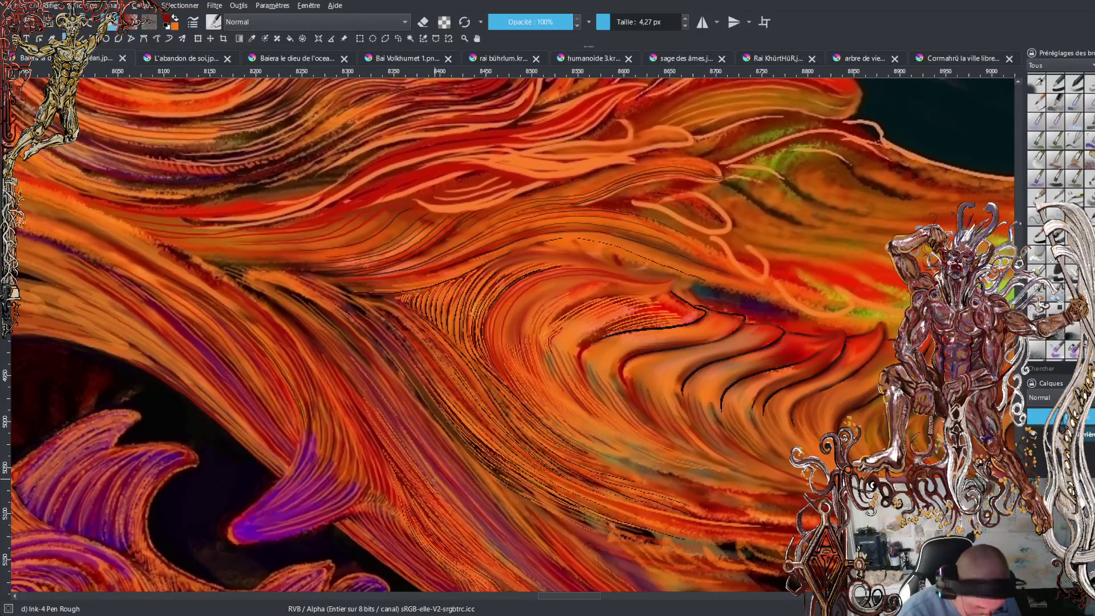
# Swap foreground and background so orange is the painting colour again.
pyautogui.press('x')
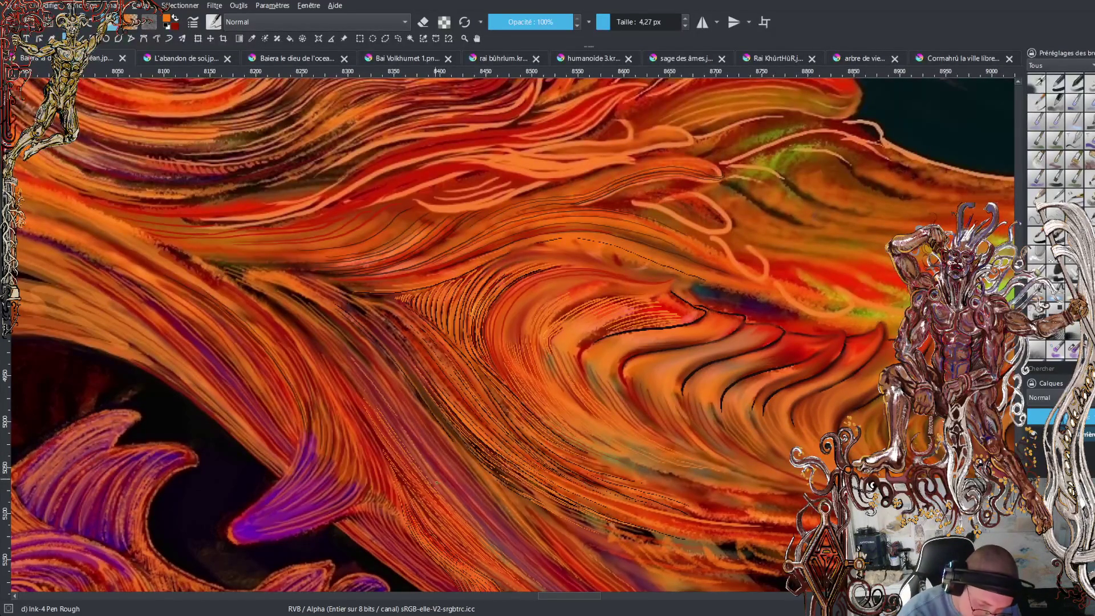
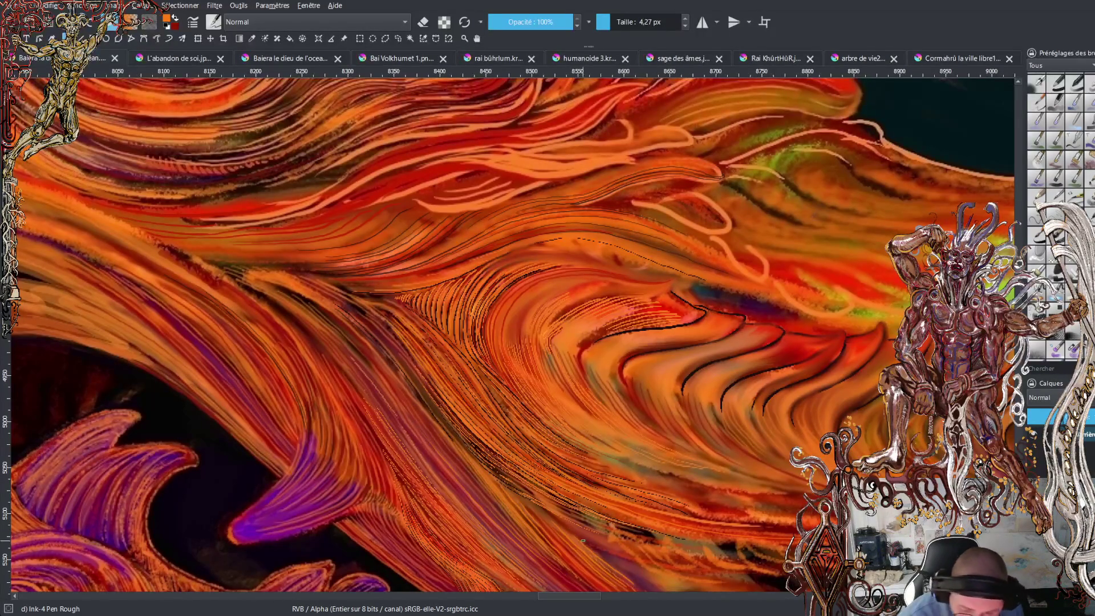
# Sample the orange of the dragon's fur, including the lower fur, as the foreground colour.
pyautogui.click(365, 400)
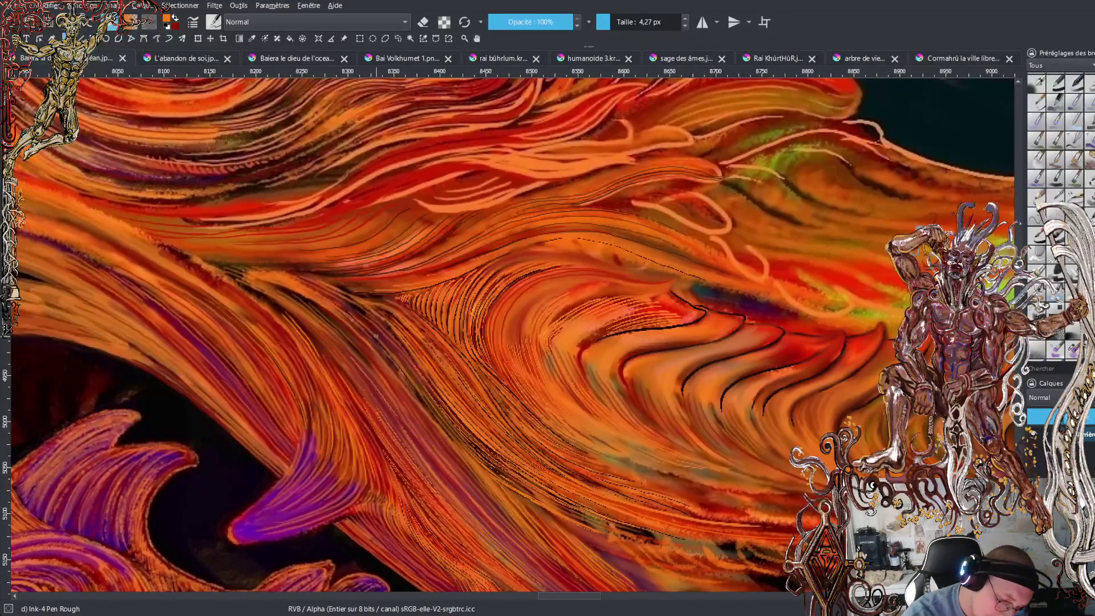
pyautogui.keyDown('ctrl'); pyautogui.click(380, 320); pyautogui.keyUp('ctrl')
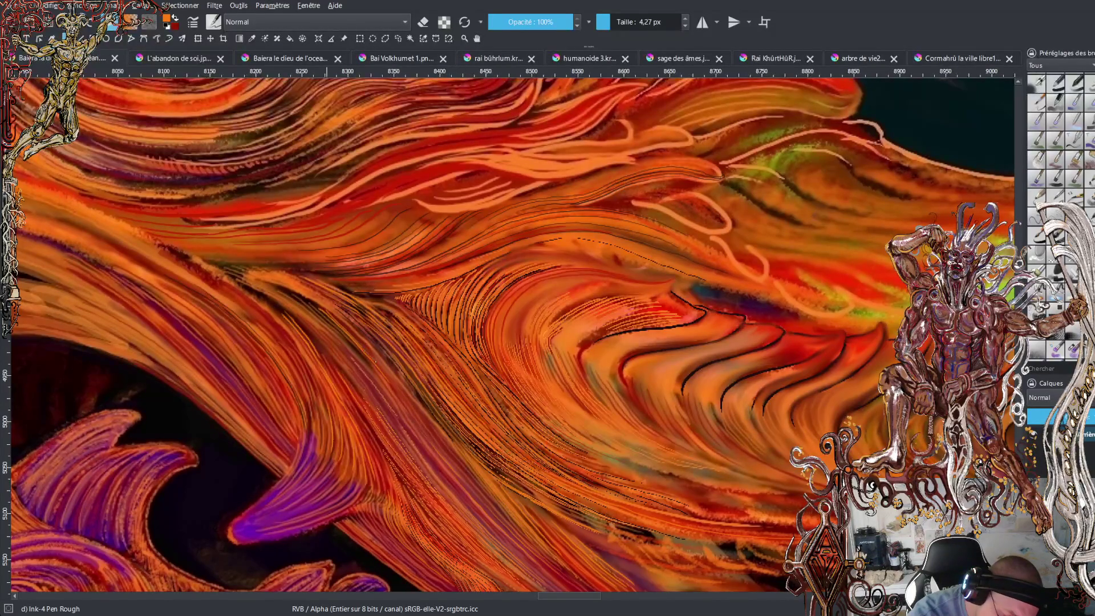
pyautogui.keyDown('ctrl'); pyautogui.click(419, 464); pyautogui.keyUp('ctrl')
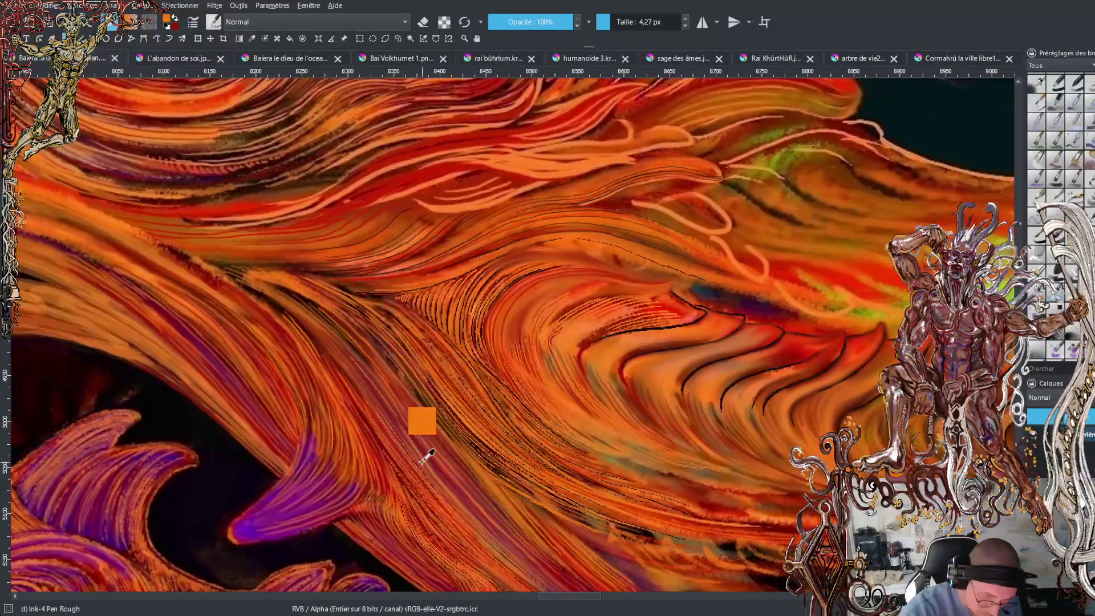
# Re-sample a refined orange from the fur strokes near the fangs as the foreground colour.
pyautogui.keyDown('ctrl'); pyautogui.click(321, 328); pyautogui.keyUp('ctrl')
pyautogui.keyDown('ctrl'); pyautogui.click(321, 328); pyautogui.keyUp('ctrl')
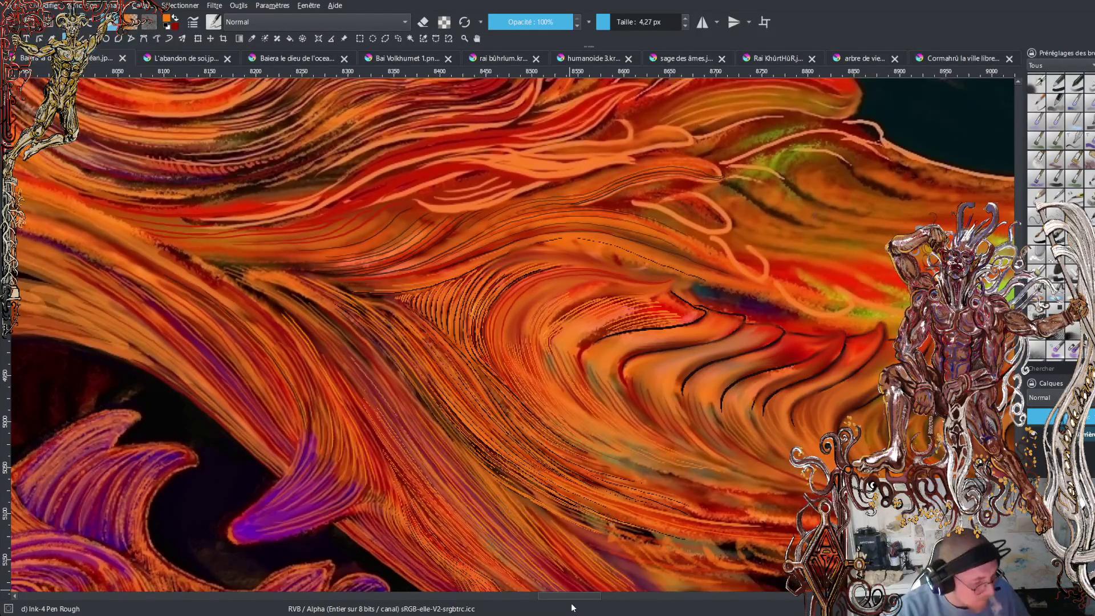
pyautogui.scroll(-3, 513, 333)
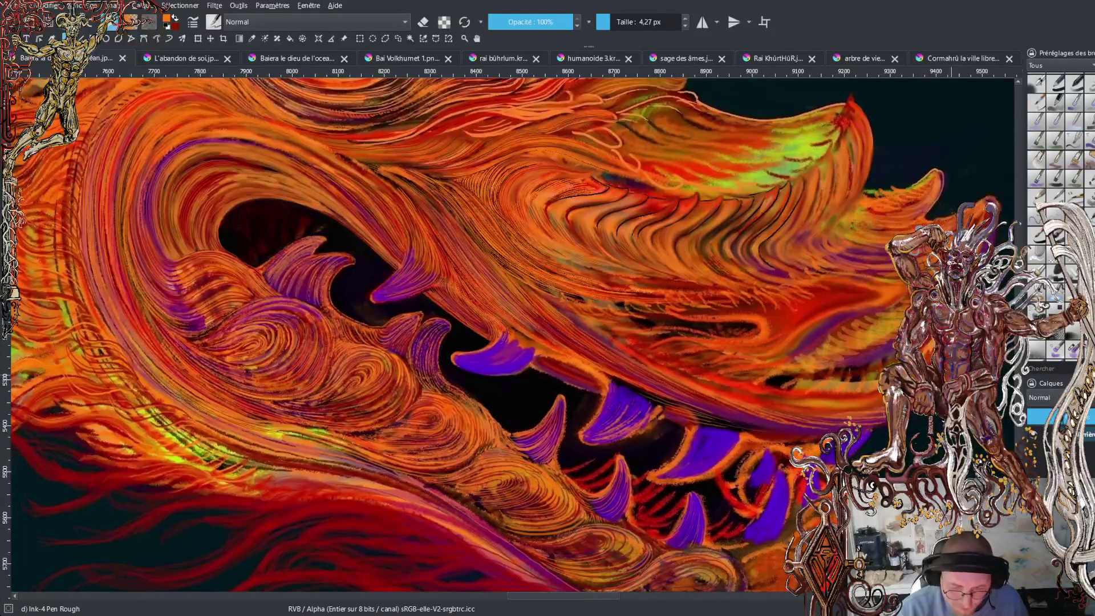
pyautogui.press('-')
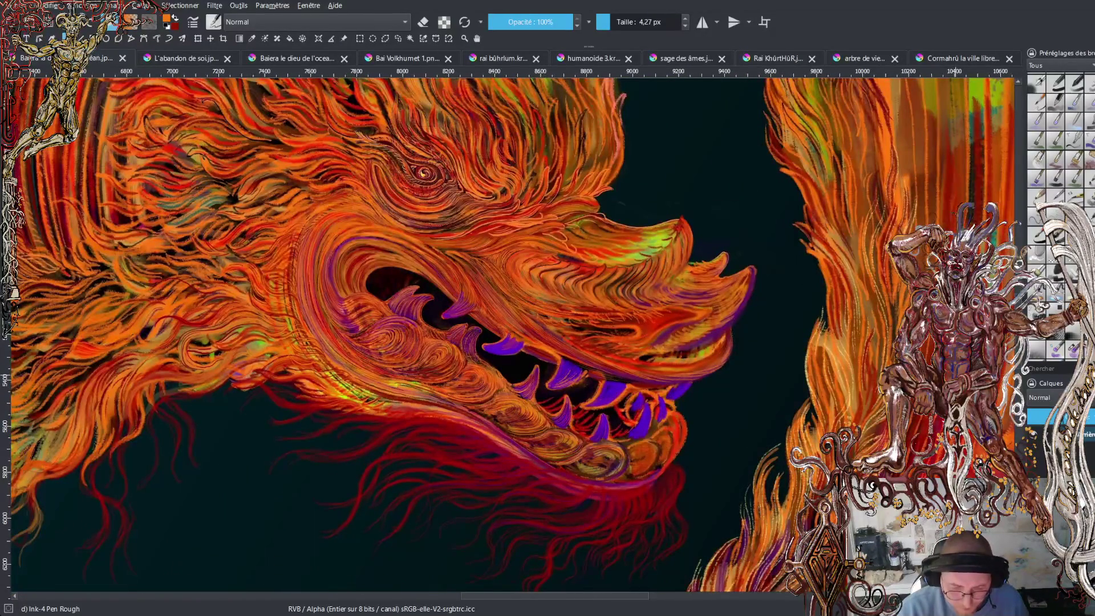
pyautogui.press('+')
pyautogui.scroll(5, 484, 336)
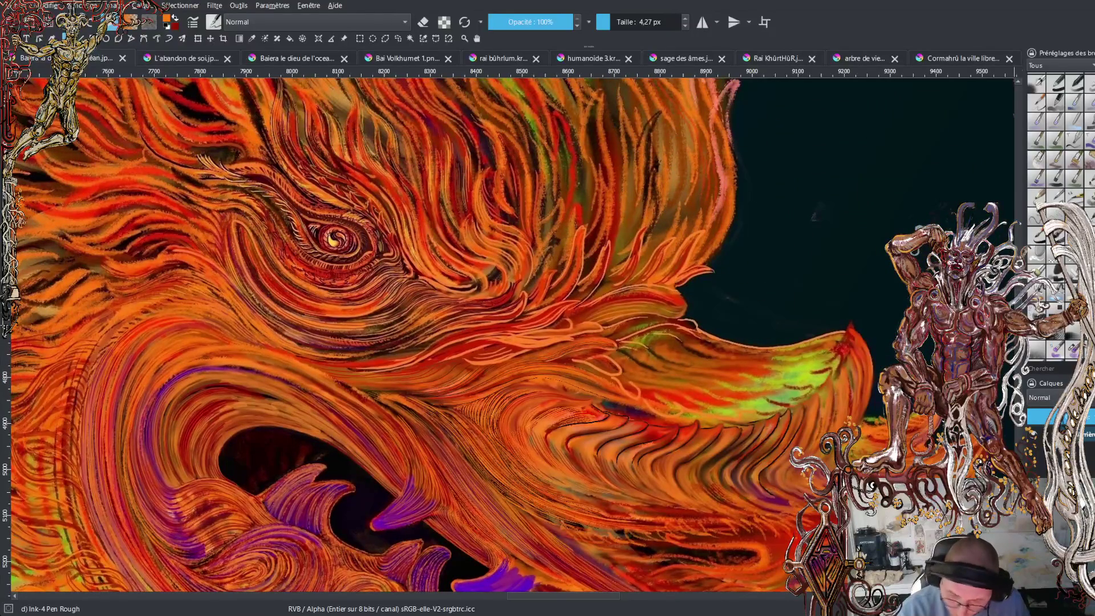
pyautogui.scroll(-2, 507, 336)
pyautogui.press('+')
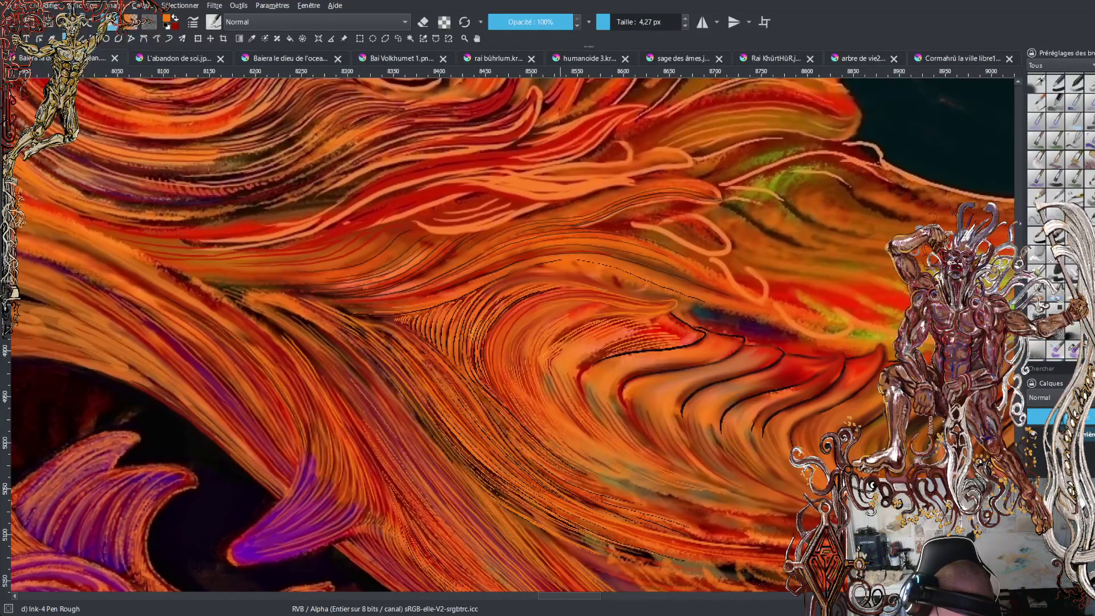
# Paint four light orange highlight strokes along the thin dark line through the upper jaw fur.
pyautogui.moveTo(562, 276); pyautogui.dragTo(658, 299)
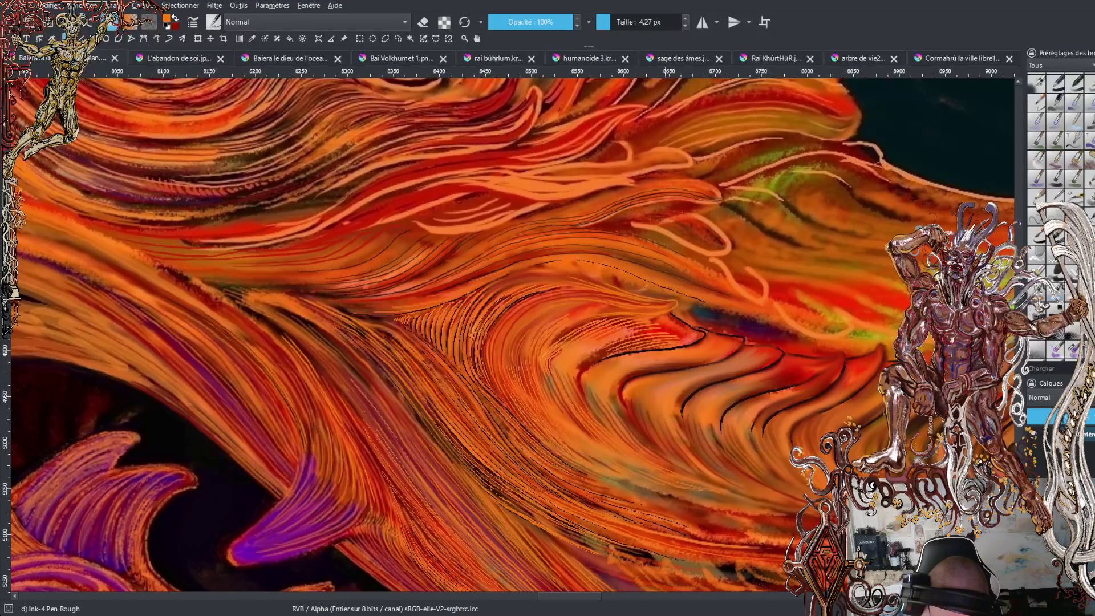
pyautogui.moveTo(604, 278); pyautogui.dragTo(745, 317)
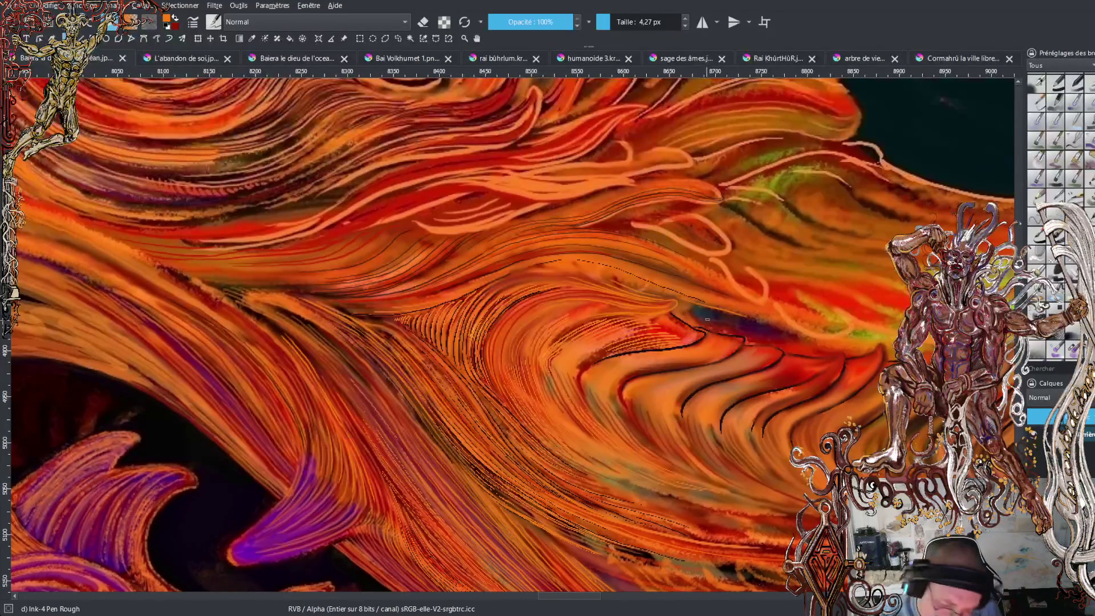
pyautogui.moveTo(689, 314); pyautogui.dragTo(811, 344)
pyautogui.moveTo(741, 316); pyautogui.dragTo(821, 342)
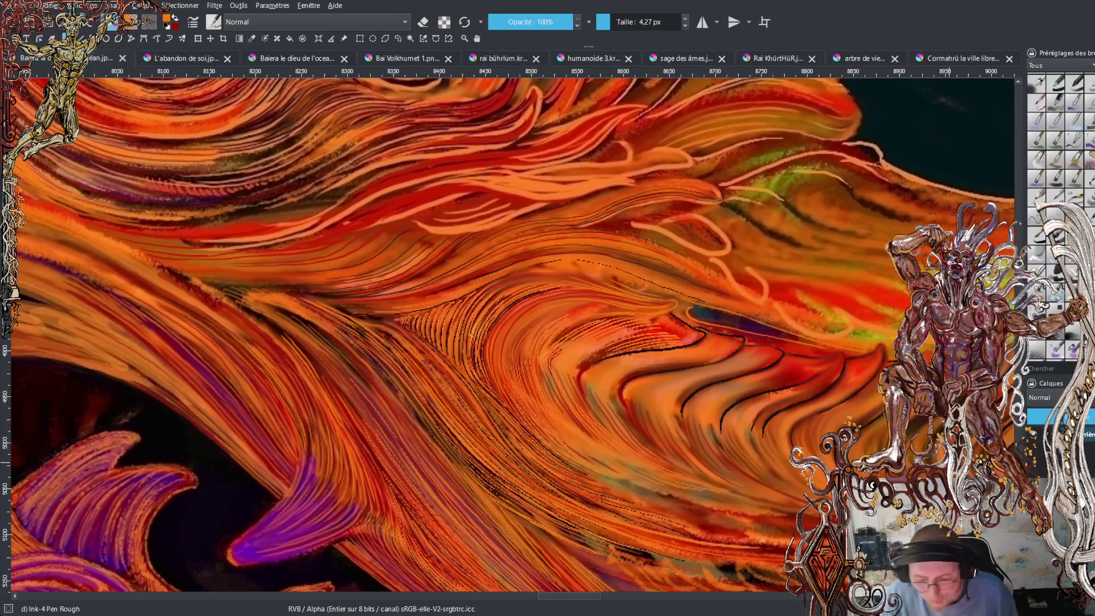
# Zoom out, pan over to the dragon's mouth, and zoom in on a purple fang.
pyautogui.scroll(-3, 508, 331)
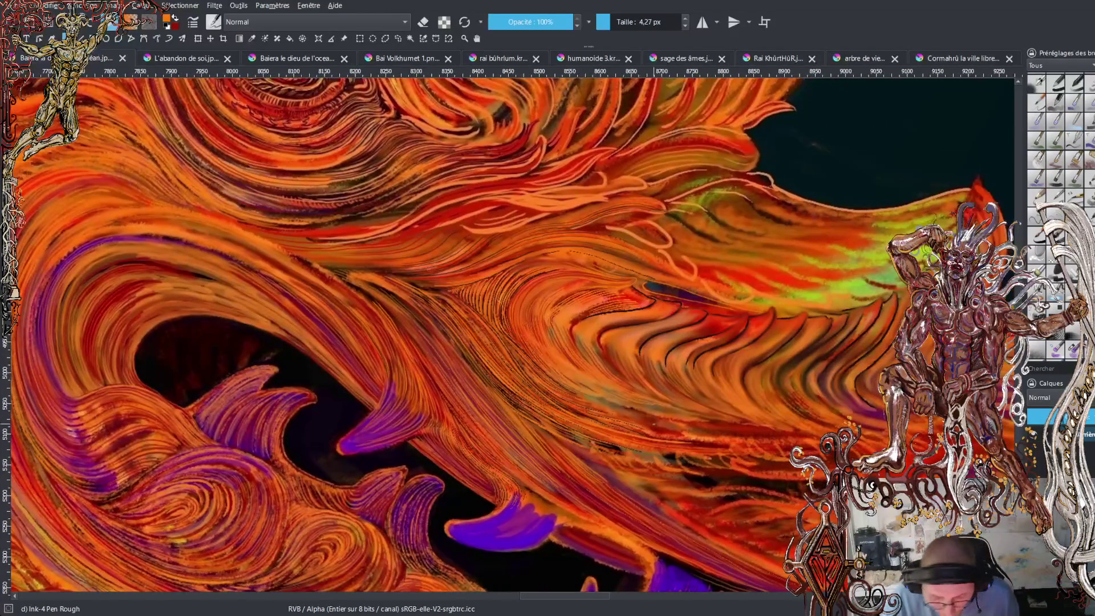
pyautogui.moveTo(935, 411)
pyautogui.mouseDown()
pyautogui.moveTo(507, 256)
pyautogui.moveTo(783, 401)
pyautogui.mouseUp()
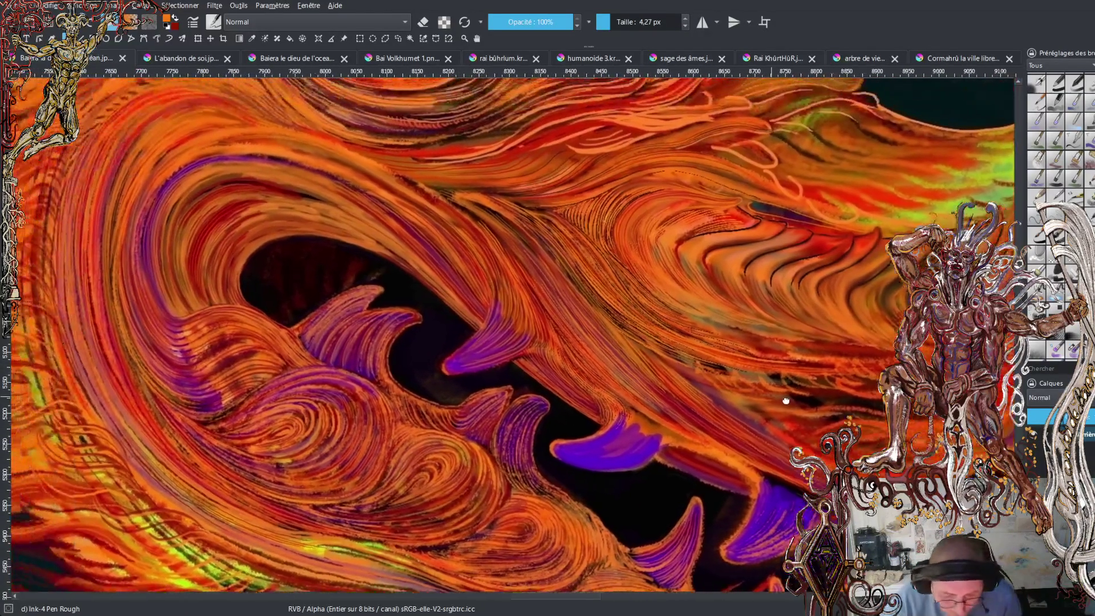
pyautogui.scroll(3, 548, 394)
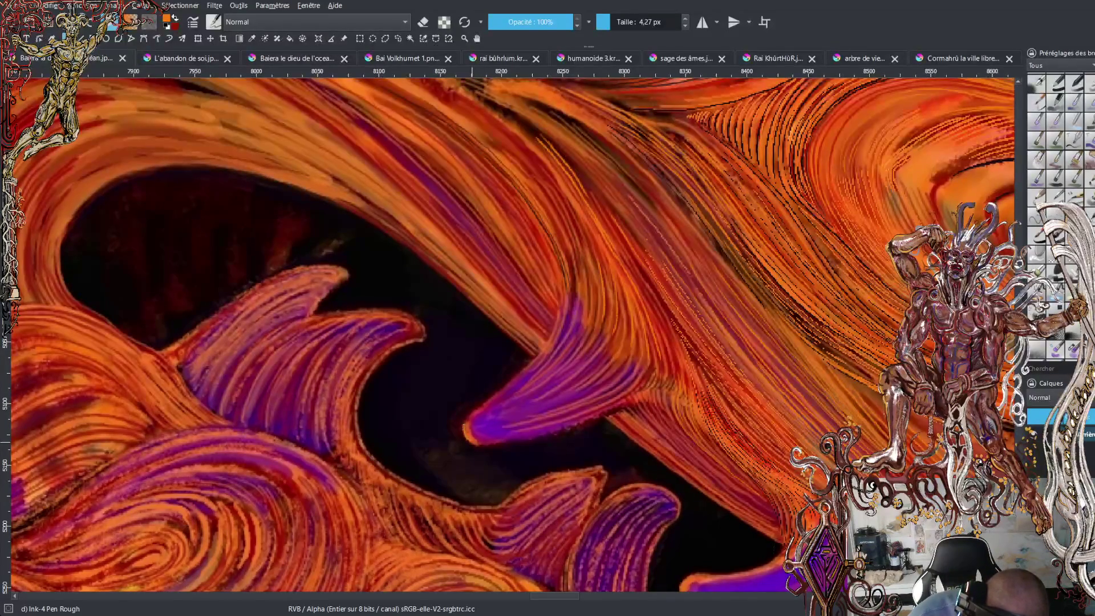
# Trace thin bright orange lines along the fang's upper edge, extending one up into the fur.
pyautogui.moveTo(470, 411)
pyautogui.mouseDown()
pyautogui.moveTo(535, 358)
pyautogui.moveTo(553, 328)
pyautogui.mouseUp()
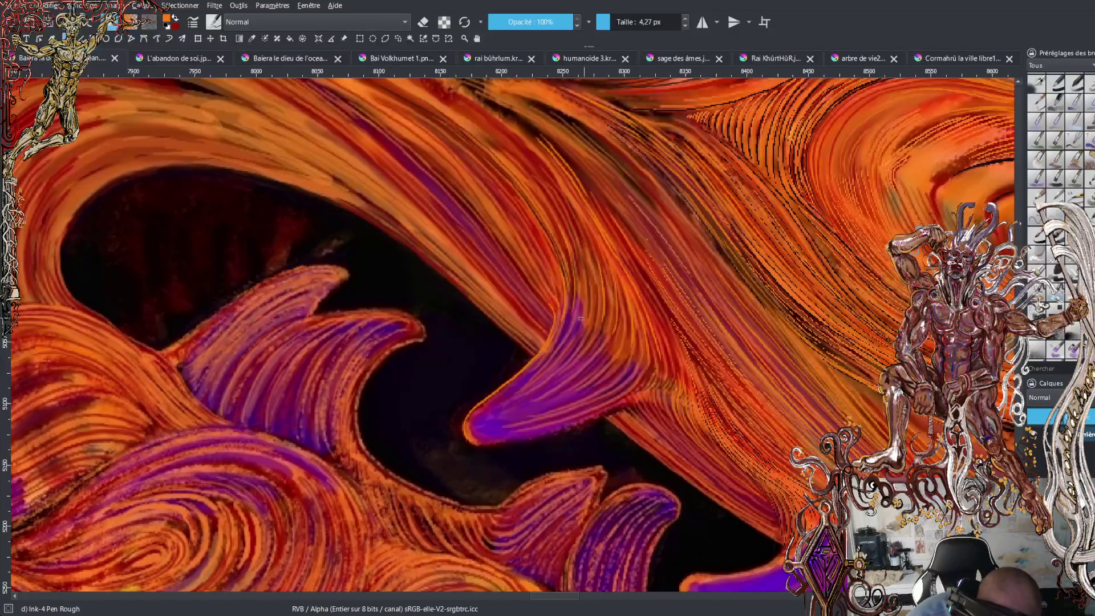
pyautogui.moveTo(579, 326); pyautogui.dragTo(583, 268)
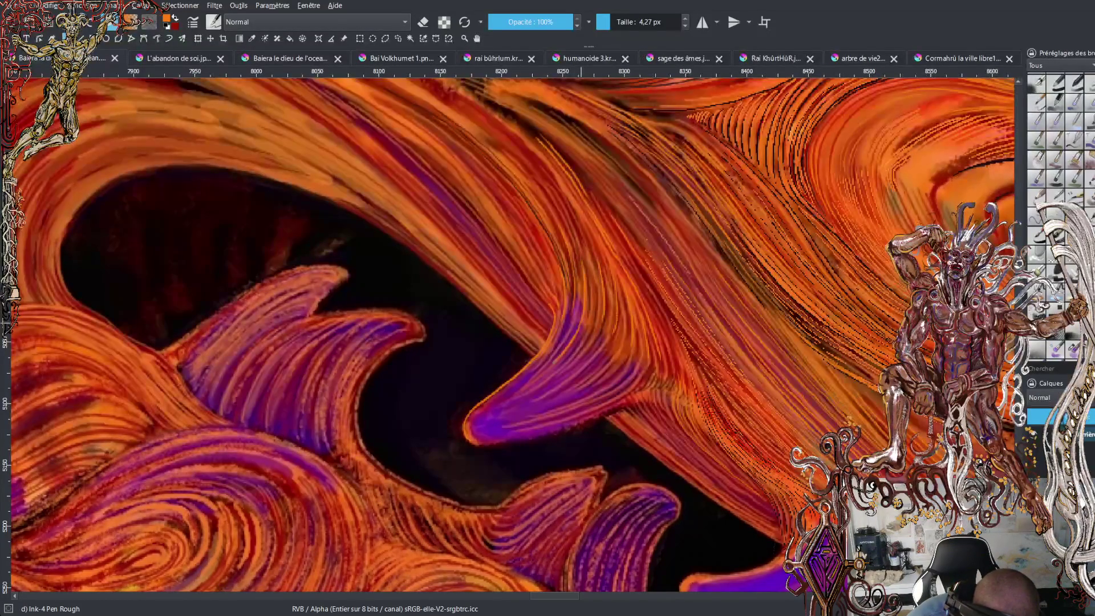
pyautogui.moveTo(513, 394); pyautogui.dragTo(484, 408)
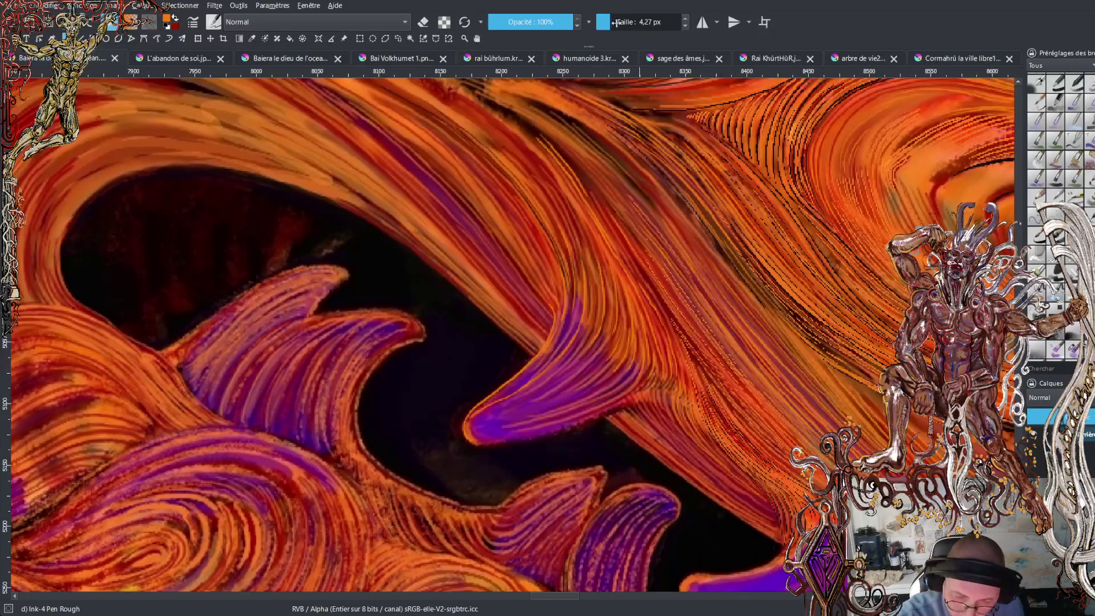
# Thin the pen to about 3.29 px and paint fine orange highlights along the fang's lower edge.
pyautogui.moveTo(608, 22); pyautogui.dragTo(605, 21)
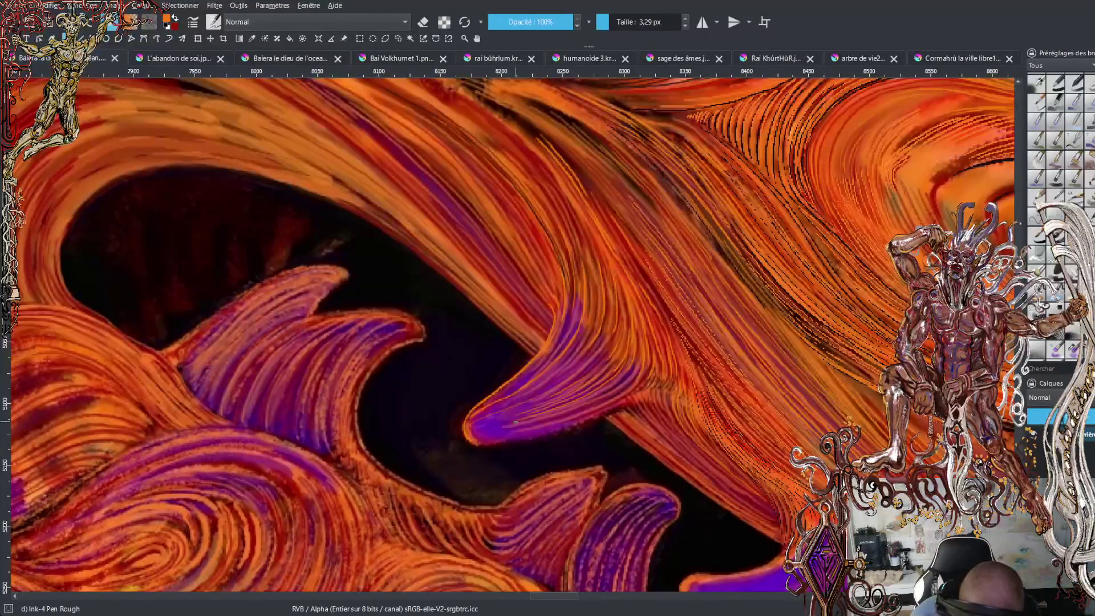
pyautogui.moveTo(491, 427); pyautogui.dragTo(594, 401)
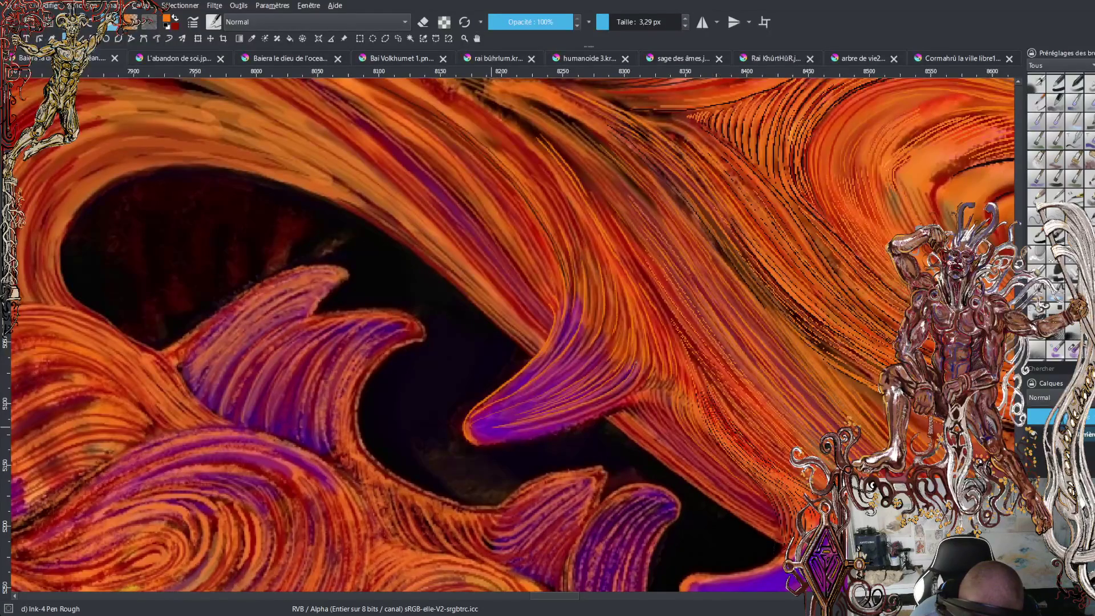
pyautogui.moveTo(479, 430); pyautogui.dragTo(615, 401)
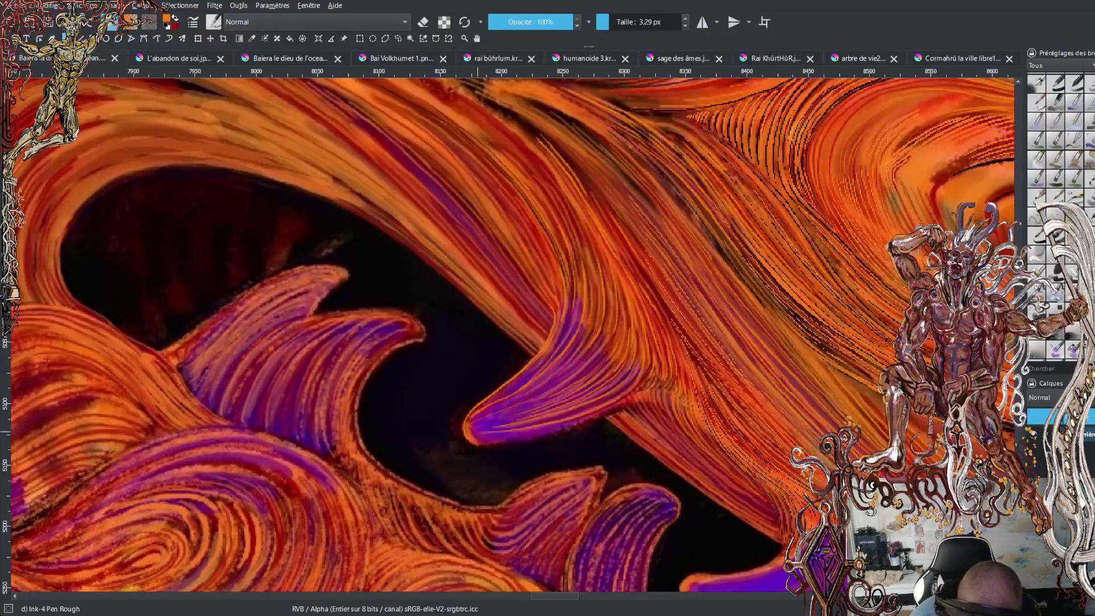
pyautogui.moveTo(488, 437)
pyautogui.mouseDown()
pyautogui.moveTo(563, 425)
pyautogui.moveTo(639, 386)
pyautogui.mouseUp()
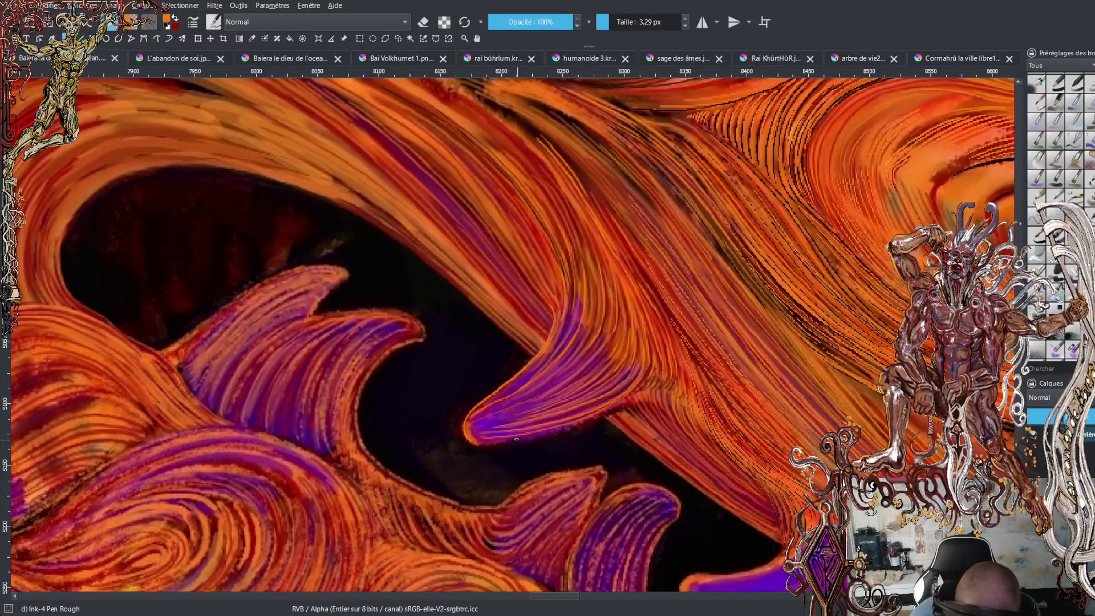
pyautogui.moveTo(507, 439)
pyautogui.mouseDown()
pyautogui.moveTo(589, 420)
pyautogui.moveTo(647, 381)
pyautogui.mouseUp()
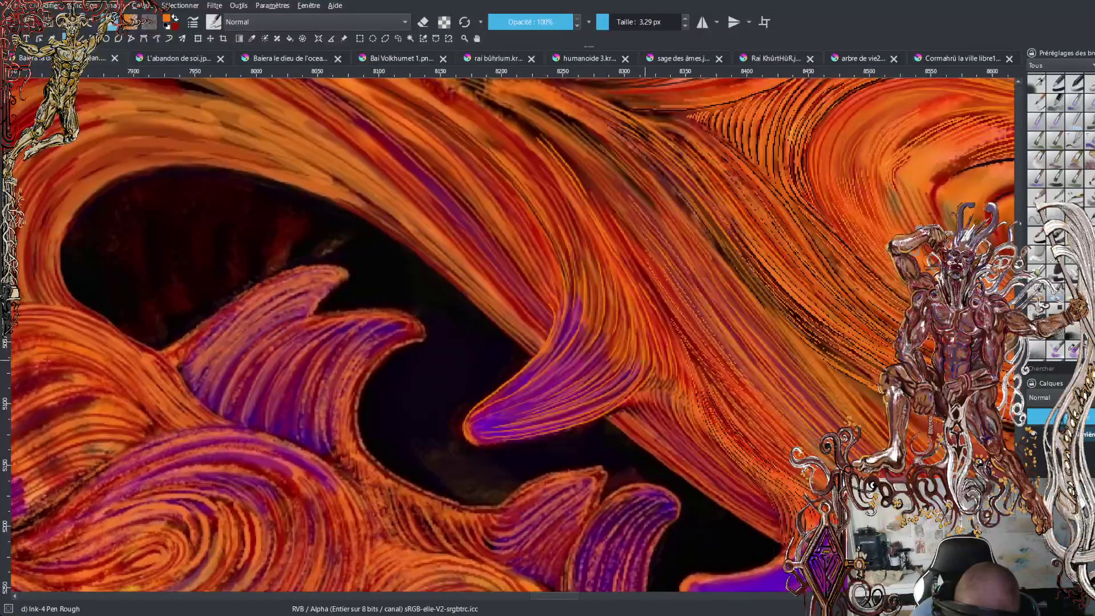
pyautogui.moveTo(595, 422); pyautogui.dragTo(673, 371)
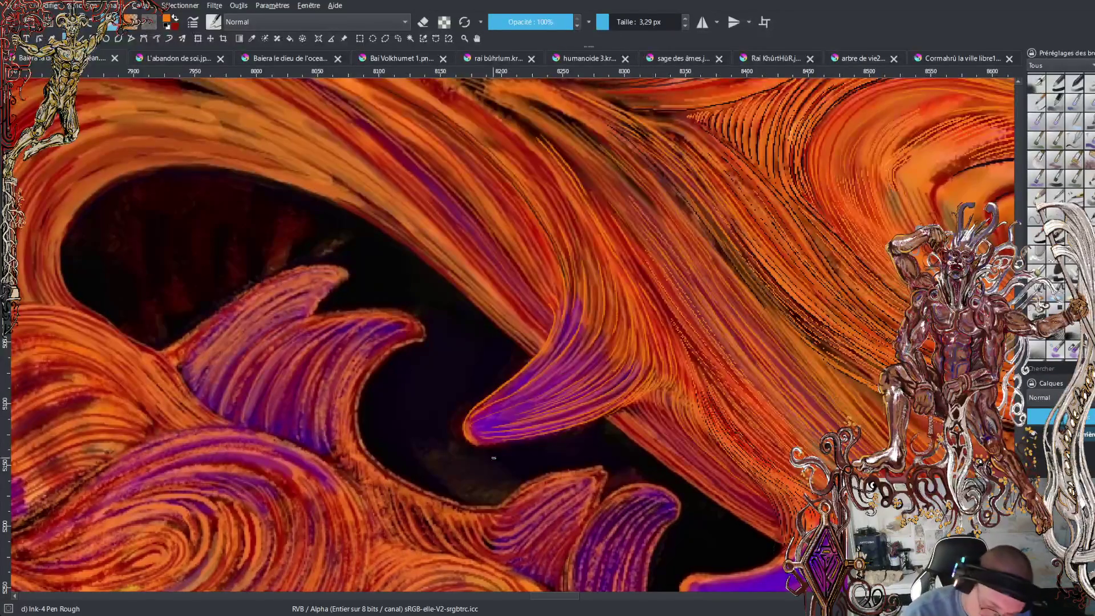
# Trace thin orange strokes along the fang tip and the dark mouth edge, then pan to the central fang.
pyautogui.moveTo(486, 432); pyautogui.dragTo(476, 442)
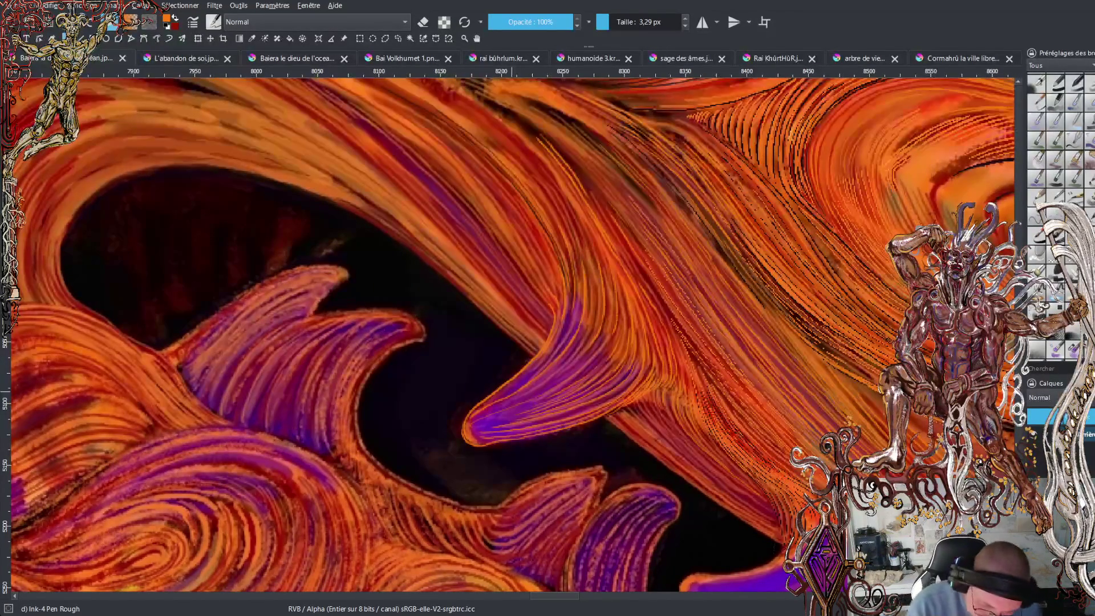
pyautogui.moveTo(358, 418)
pyautogui.mouseDown()
pyautogui.moveTo(380, 363)
pyautogui.moveTo(412, 337)
pyautogui.mouseUp()
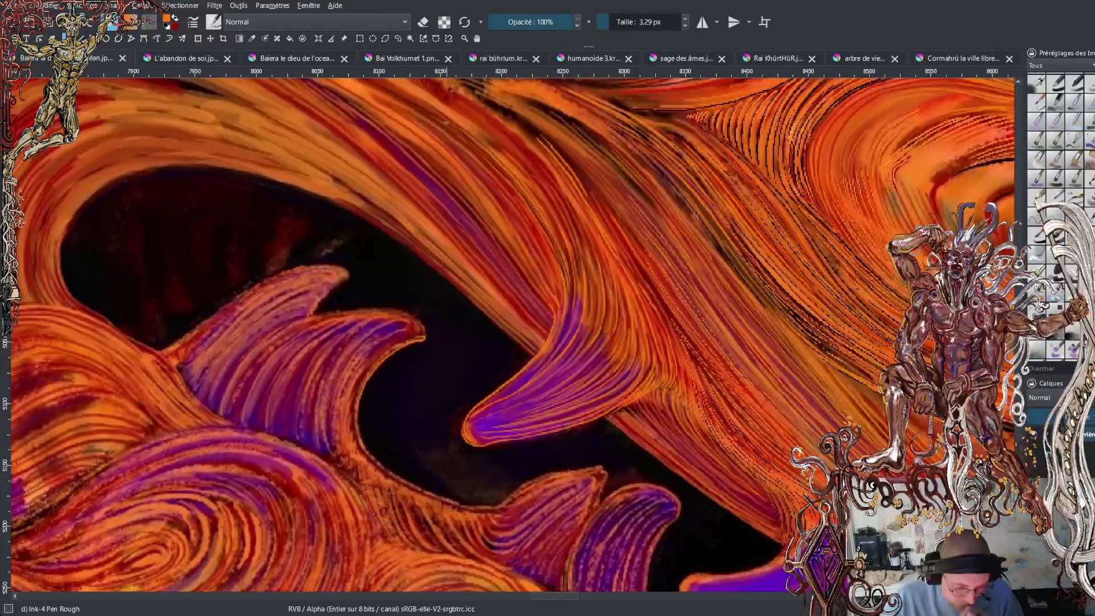
pyautogui.moveTo(427, 191); pyautogui.dragTo(626, 230)
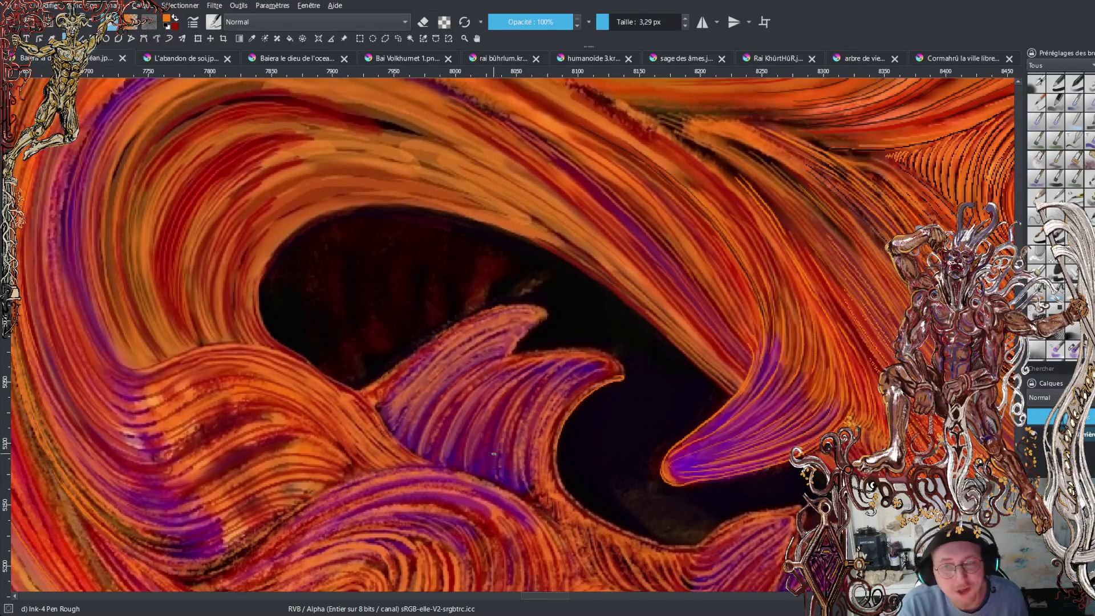
# Paint five thin orange strokes up-right along the central purple fang, highlighting its top edge.
pyautogui.moveTo(491, 445)
pyautogui.mouseDown()
pyautogui.moveTo(511, 390)
pyautogui.moveTo(563, 358)
pyautogui.mouseUp()
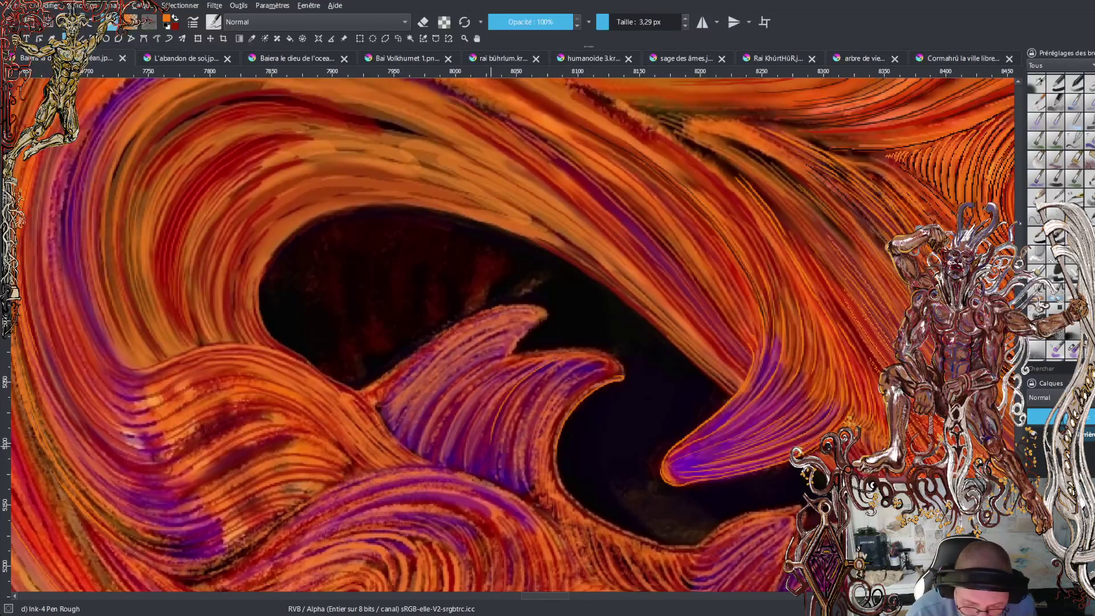
pyautogui.moveTo(482, 406); pyautogui.dragTo(536, 363)
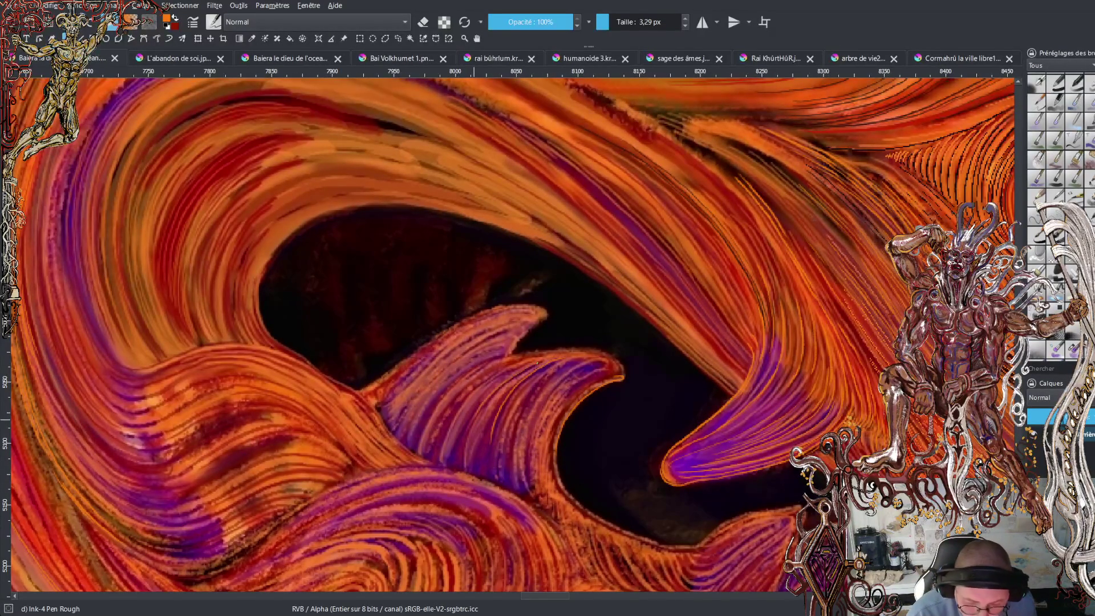
pyautogui.moveTo(460, 407); pyautogui.dragTo(538, 355)
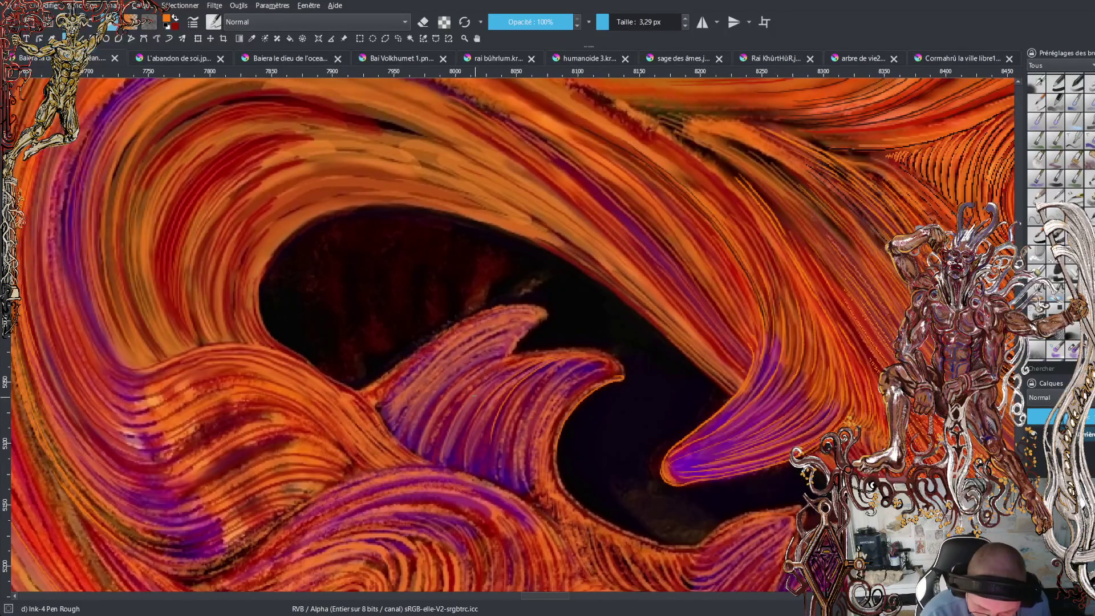
pyautogui.moveTo(467, 398); pyautogui.dragTo(548, 356)
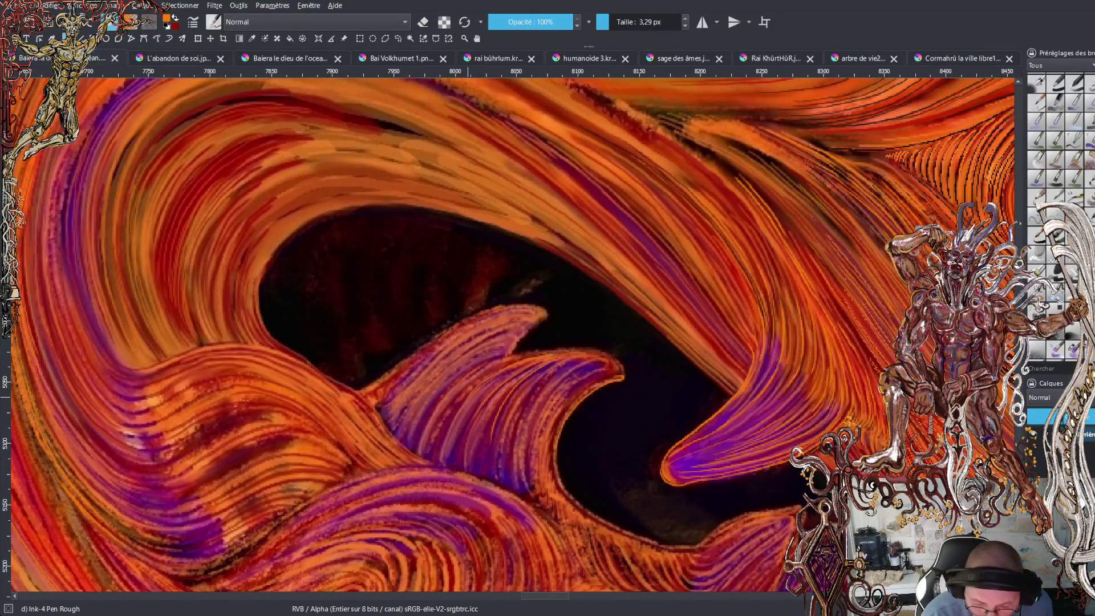
pyautogui.moveTo(464, 387)
pyautogui.mouseDown()
pyautogui.moveTo(545, 350)
pyautogui.moveTo(602, 350)
pyautogui.moveTo(625, 375)
pyautogui.mouseUp()
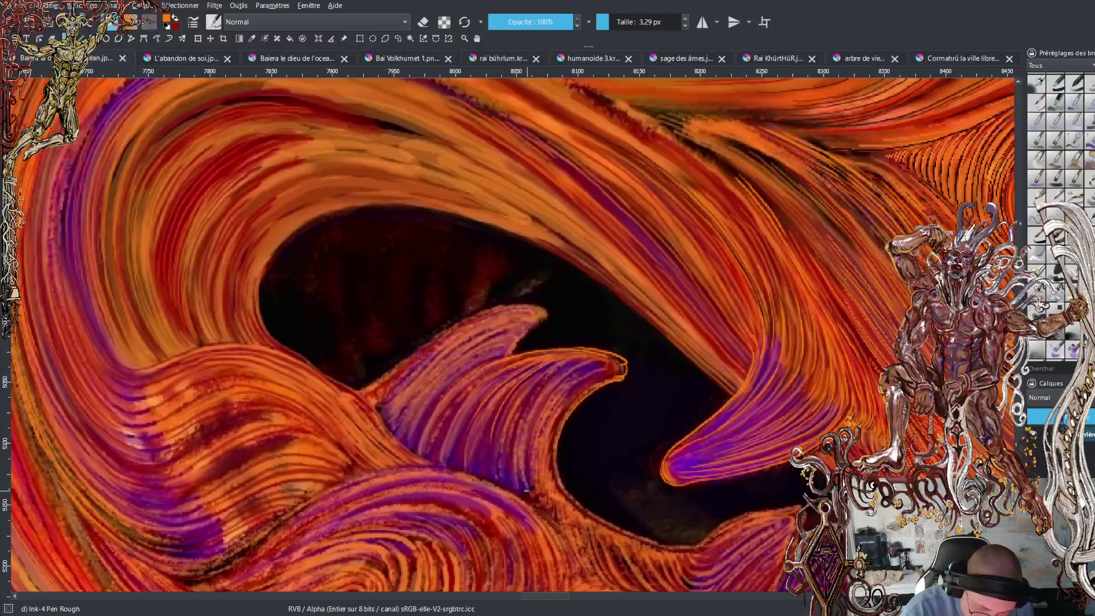
# Add more thin upward orange and light highlight strokes across the central fang.
pyautogui.moveTo(531, 501)
pyautogui.mouseDown()
pyautogui.moveTo(518, 424)
pyautogui.moveTo(550, 373)
pyautogui.mouseUp()
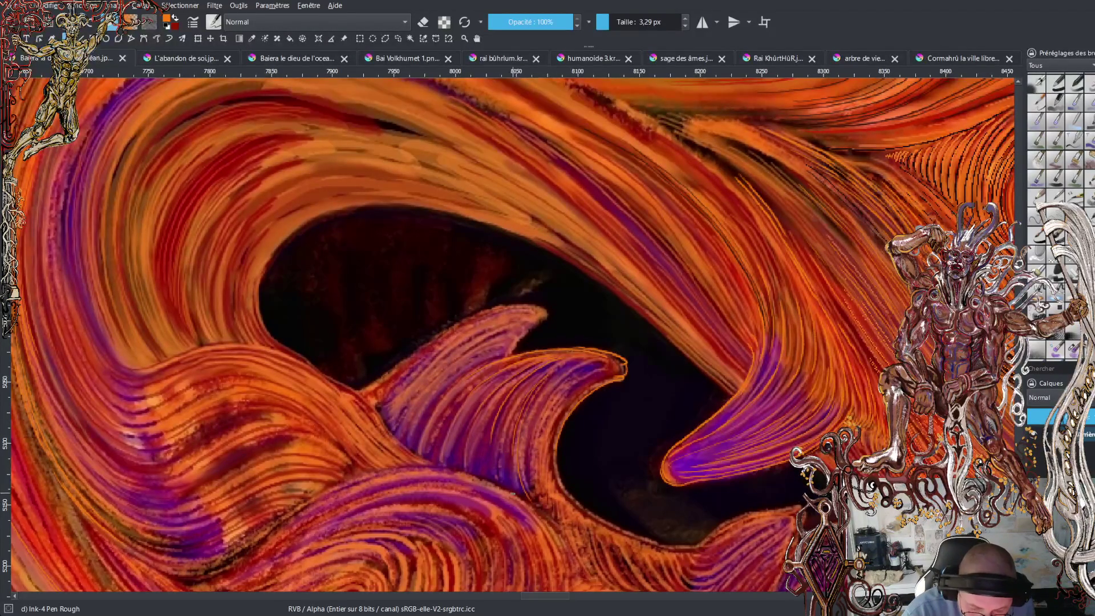
pyautogui.moveTo(507, 474); pyautogui.dragTo(508, 421)
pyautogui.moveTo(498, 460)
pyautogui.mouseDown()
pyautogui.moveTo(501, 428)
pyautogui.moveTo(533, 380)
pyautogui.mouseUp()
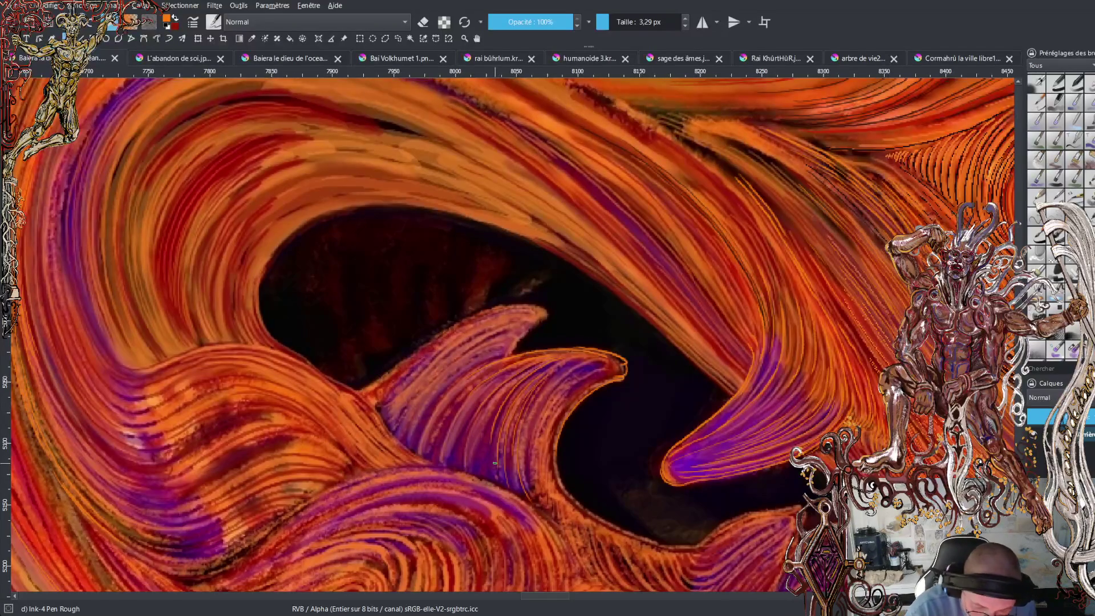
pyautogui.moveTo(494, 480); pyautogui.dragTo(478, 399)
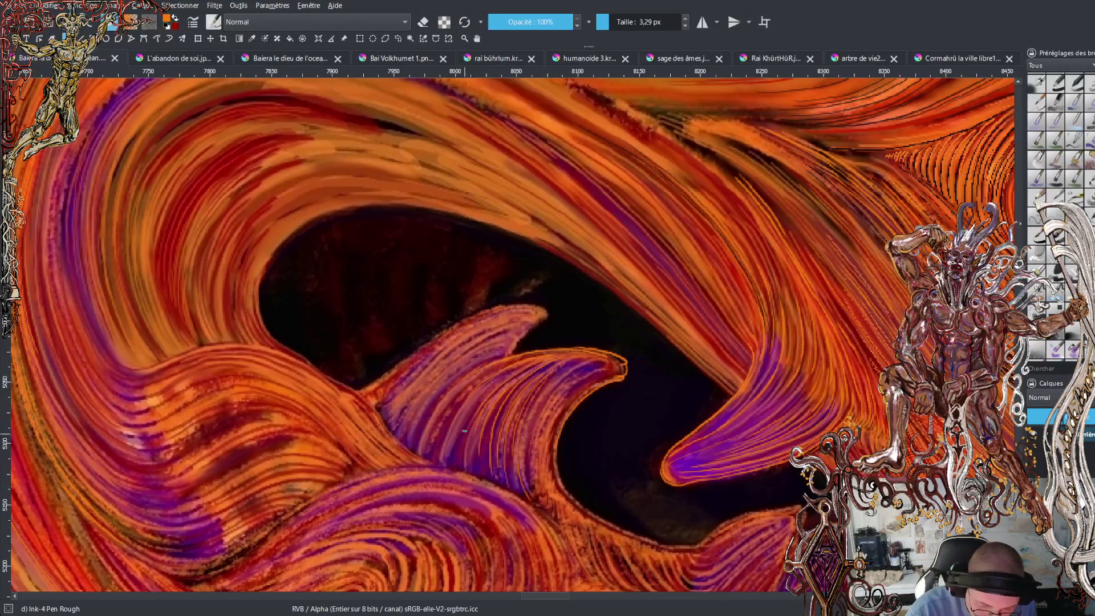
pyautogui.moveTo(455, 444)
pyautogui.mouseDown()
pyautogui.moveTo(486, 394)
pyautogui.moveTo(473, 390)
pyautogui.moveTo(460, 403)
pyautogui.moveTo(471, 389)
pyautogui.moveTo(543, 351)
pyautogui.mouseUp()
pyautogui.moveTo(422, 423)
pyautogui.mouseDown()
pyautogui.moveTo(471, 360)
pyautogui.moveTo(501, 348)
pyautogui.mouseUp()
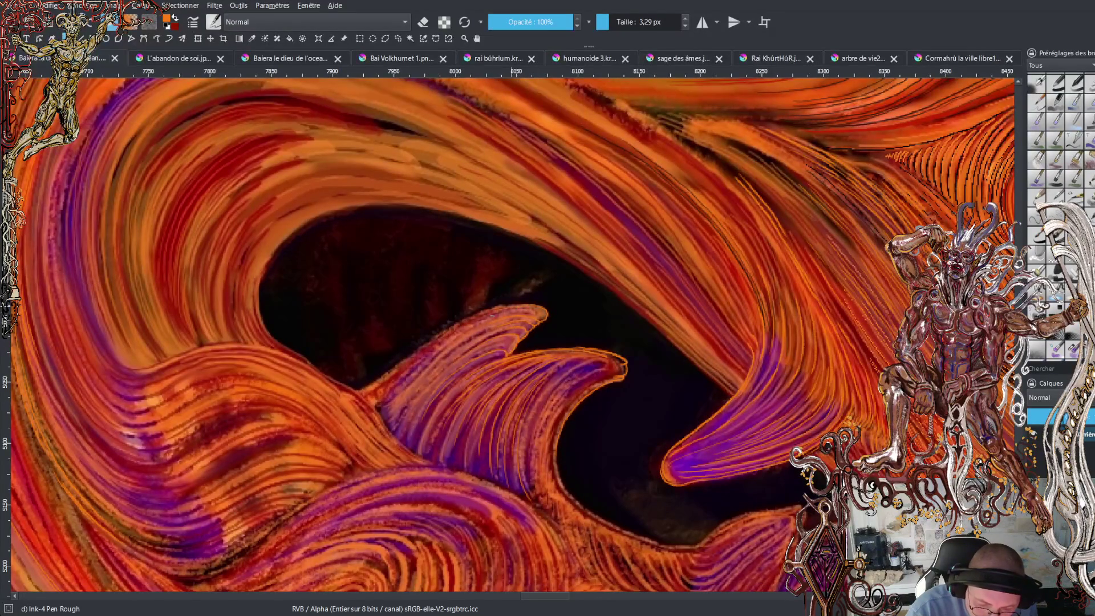
pyautogui.moveTo(388, 351); pyautogui.dragTo(485, 368)
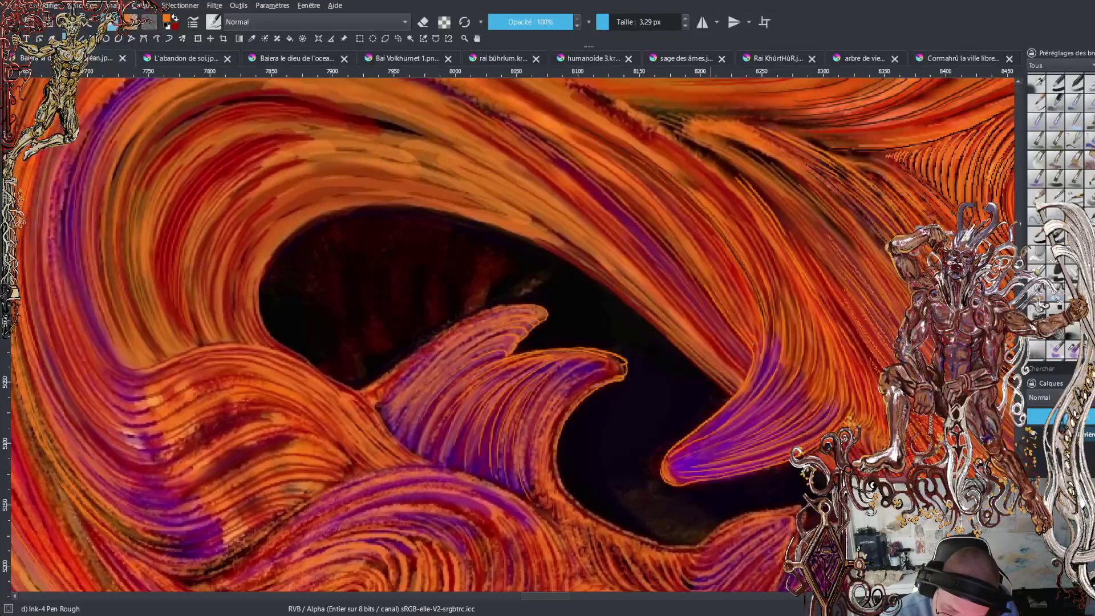
# Paint five short bright strokes down-right following the orange fur above the right fang.
pyautogui.moveTo(717, 285); pyautogui.dragTo(750, 335)
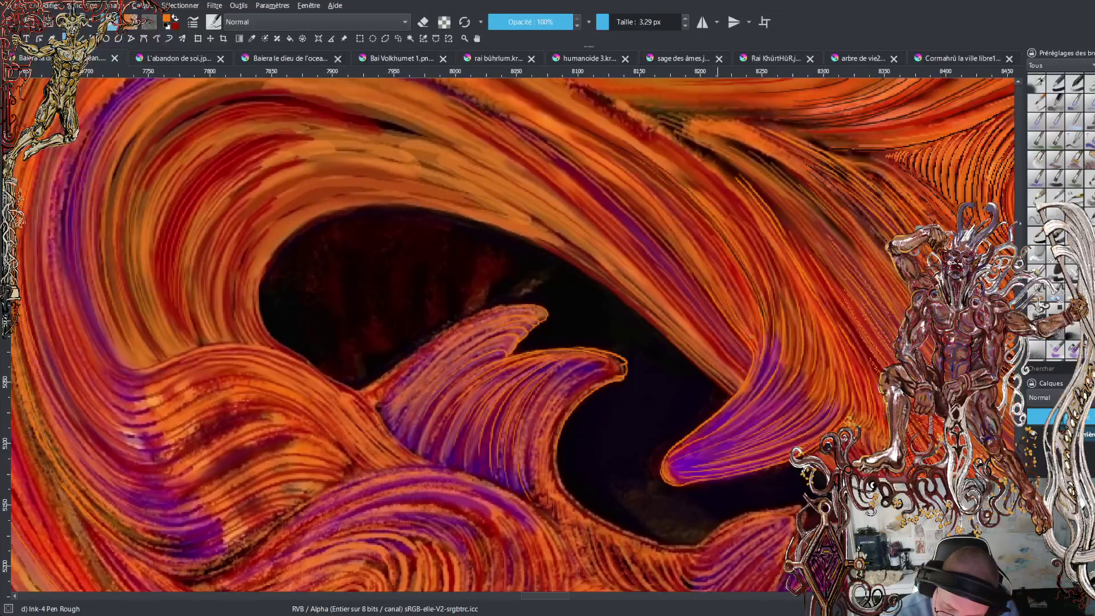
pyautogui.moveTo(725, 287); pyautogui.dragTo(747, 325)
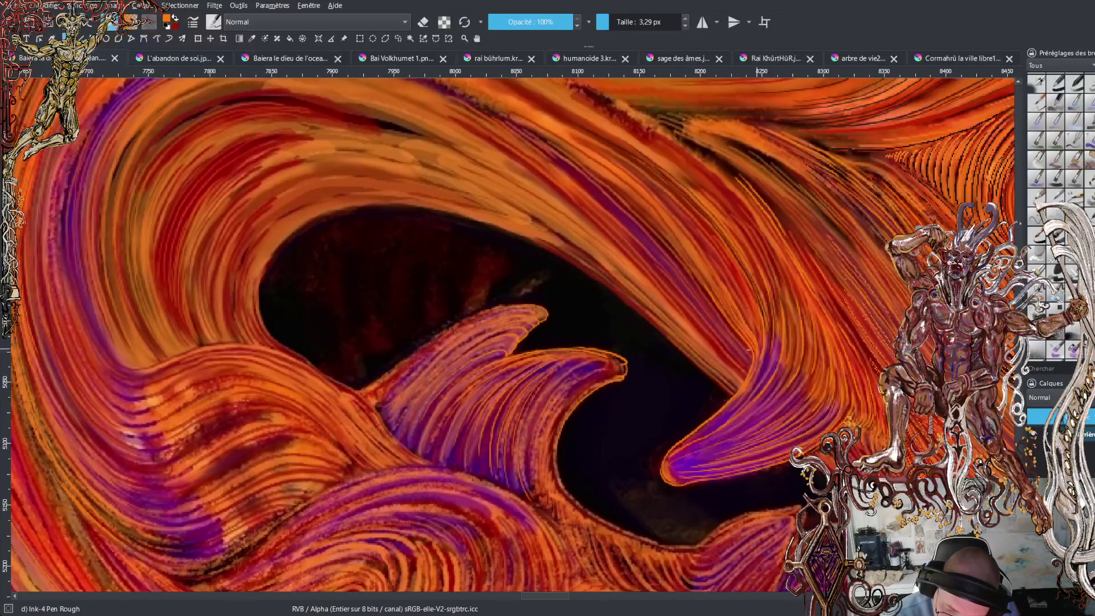
pyautogui.moveTo(729, 286); pyautogui.dragTo(753, 336)
pyautogui.moveTo(735, 281); pyautogui.dragTo(760, 345)
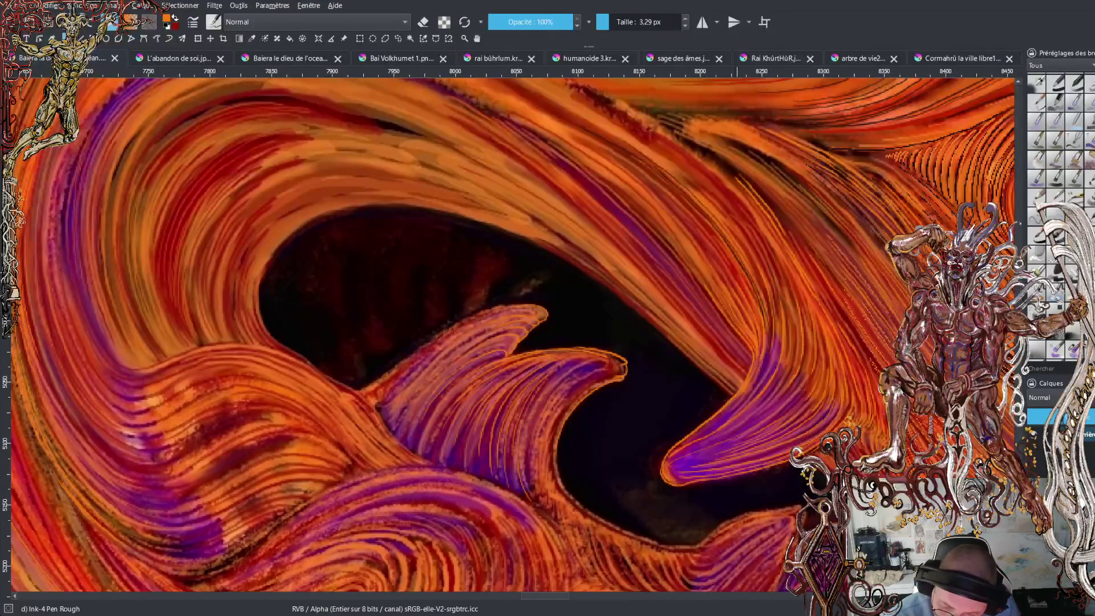
pyautogui.moveTo(714, 247); pyautogui.dragTo(733, 275)
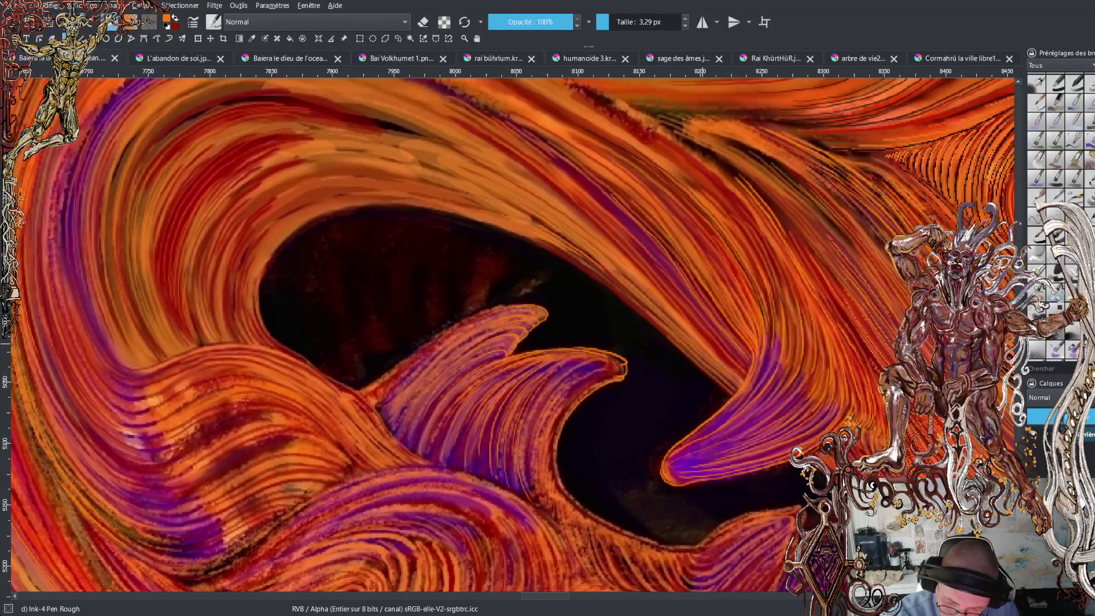
pyautogui.scroll(5, 513, 337)
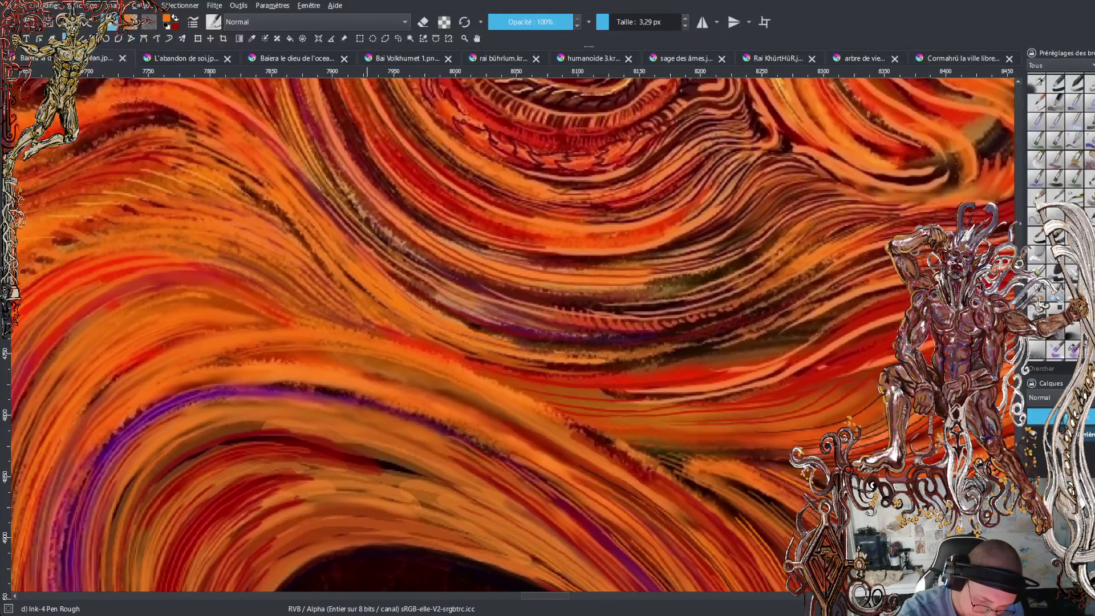
# Paint four long thin orange strokes along the dark fur band, then zoom around the eye and jaw.
pyautogui.moveTo(511, 344)
pyautogui.mouseDown()
pyautogui.moveTo(601, 349)
pyautogui.moveTo(714, 324)
pyautogui.mouseUp()
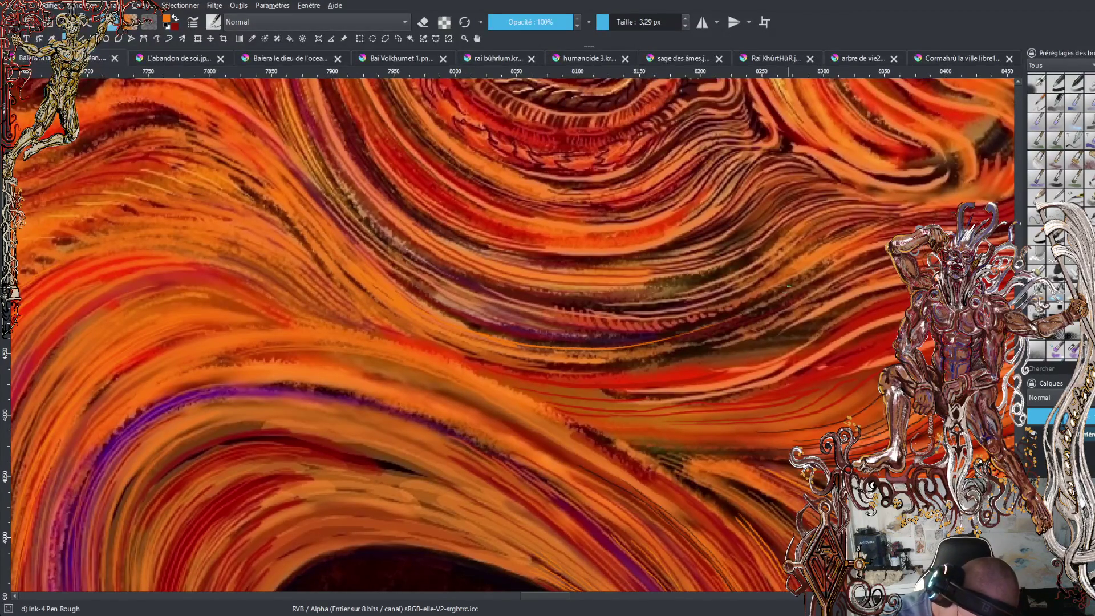
pyautogui.moveTo(471, 328)
pyautogui.mouseDown()
pyautogui.moveTo(572, 344)
pyautogui.moveTo(660, 339)
pyautogui.mouseUp()
pyautogui.moveTo(502, 330)
pyautogui.mouseDown()
pyautogui.moveTo(567, 341)
pyautogui.moveTo(694, 331)
pyautogui.mouseUp()
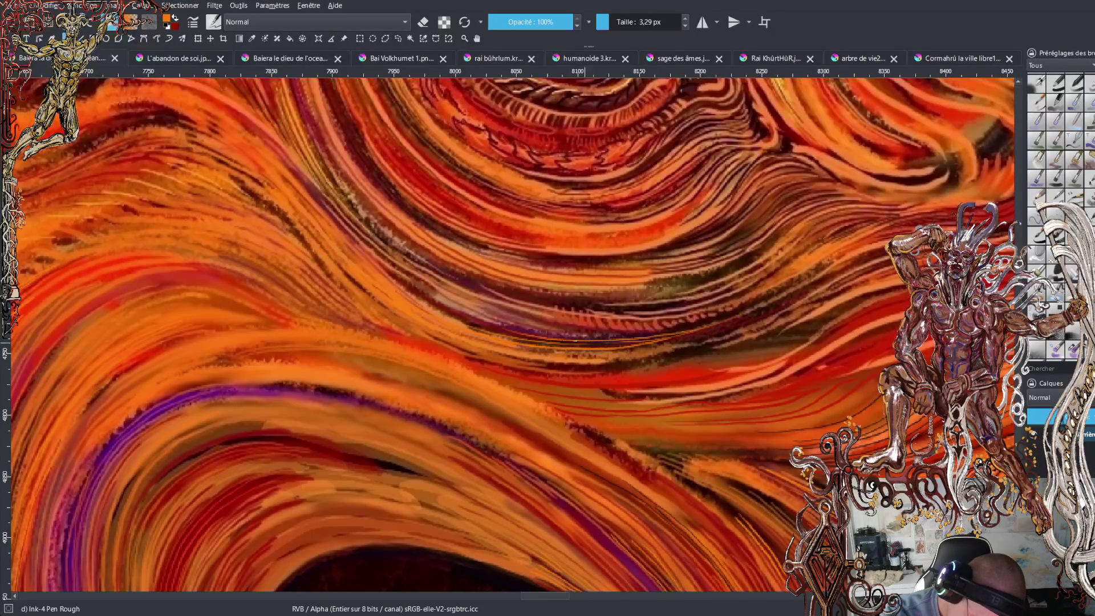
pyautogui.moveTo(578, 338); pyautogui.dragTo(739, 312)
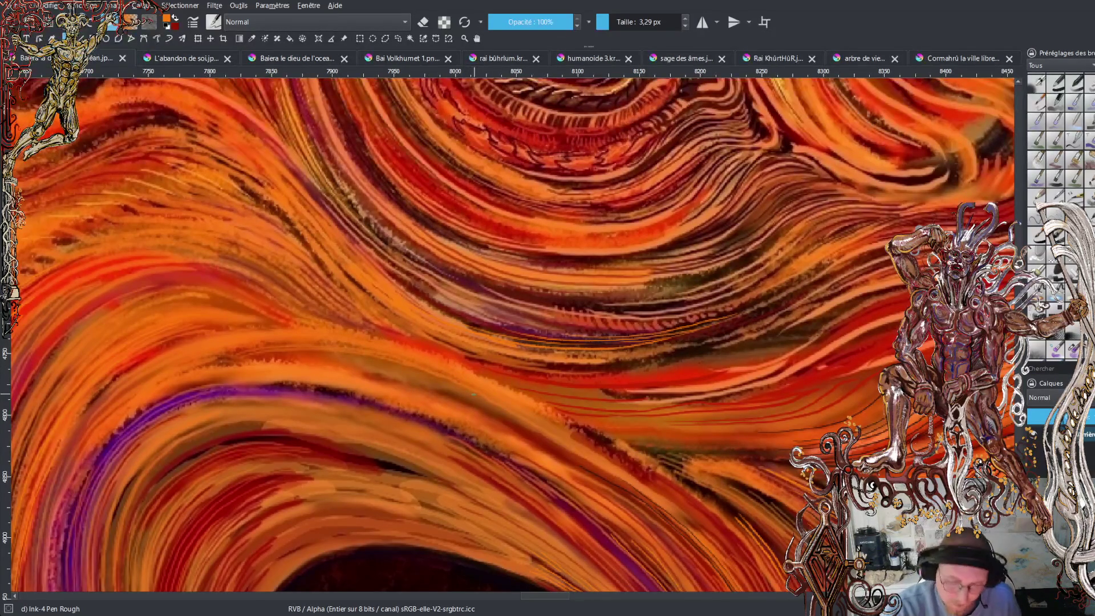
pyautogui.scroll(-3, 473, 394)
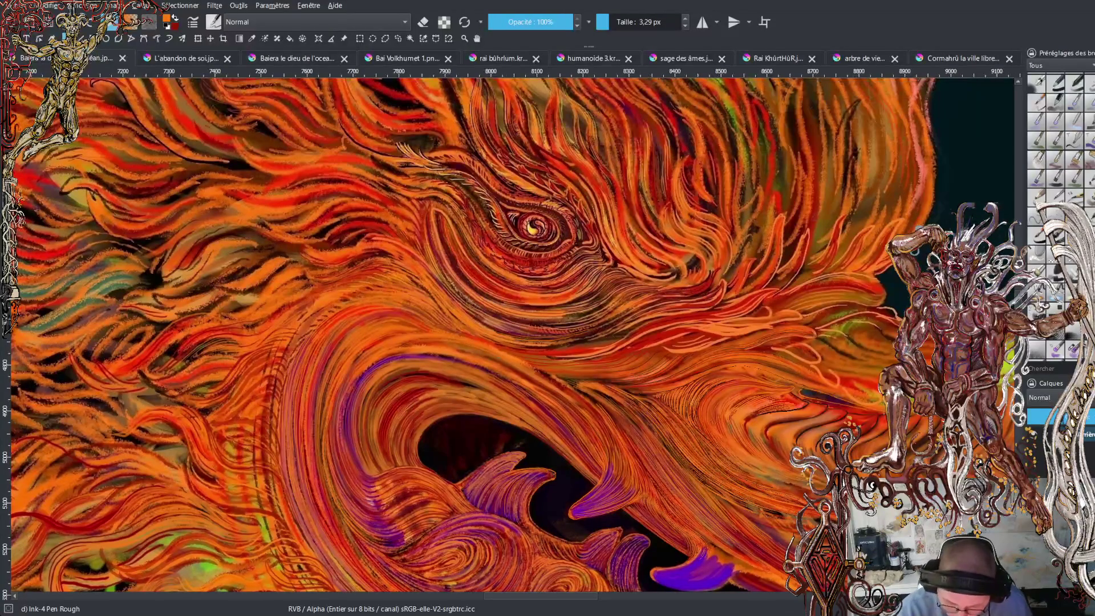
pyautogui.scroll(2, 516, 339)
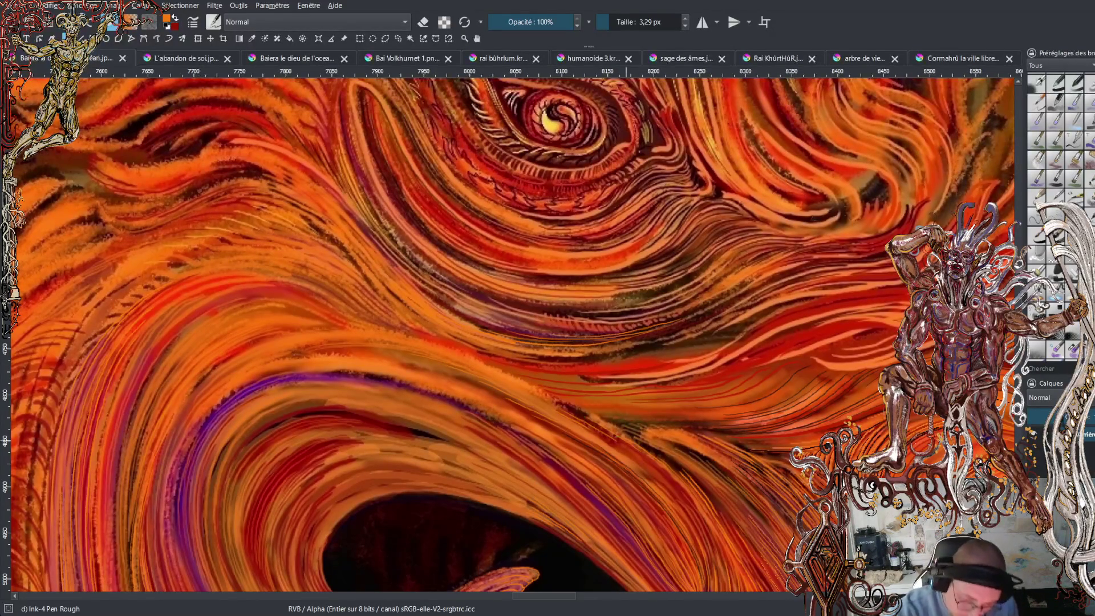
# Hatch three thin light strokes rising rightward through the fur above the mouth.
pyautogui.click(569, 411)
pyautogui.moveTo(605, 419); pyautogui.dragTo(736, 420)
pyautogui.moveTo(623, 412)
pyautogui.mouseDown()
pyautogui.moveTo(717, 414)
pyautogui.moveTo(791, 396)
pyautogui.mouseUp()
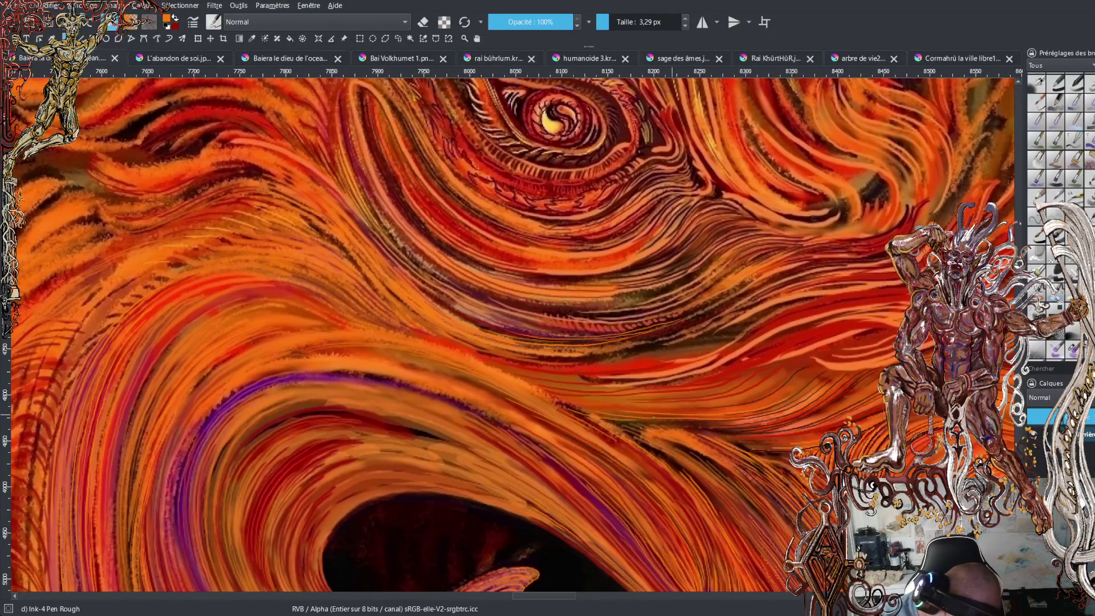
pyautogui.moveTo(667, 410)
pyautogui.mouseDown()
pyautogui.moveTo(748, 404)
pyautogui.moveTo(820, 363)
pyautogui.moveTo(805, 374)
pyautogui.mouseUp()
# Add two dark red hatch strokes, then one orange stroke across the fur, and save the painting.
pyautogui.press('x')
pyautogui.moveTo(804, 378)
pyautogui.mouseDown()
pyautogui.moveTo(821, 371)
pyautogui.moveTo(815, 363)
pyautogui.moveTo(869, 371)
pyautogui.moveTo(936, 342)
pyautogui.mouseUp()
pyautogui.moveTo(826, 363)
pyautogui.mouseDown()
pyautogui.moveTo(895, 358)
pyautogui.moveTo(852, 358)
pyautogui.moveTo(893, 353)
pyautogui.moveTo(858, 351)
pyautogui.moveTo(897, 333)
pyautogui.moveTo(868, 328)
pyautogui.mouseUp()
pyautogui.press('x')
pyautogui.moveTo(781, 350); pyautogui.dragTo(891, 333)
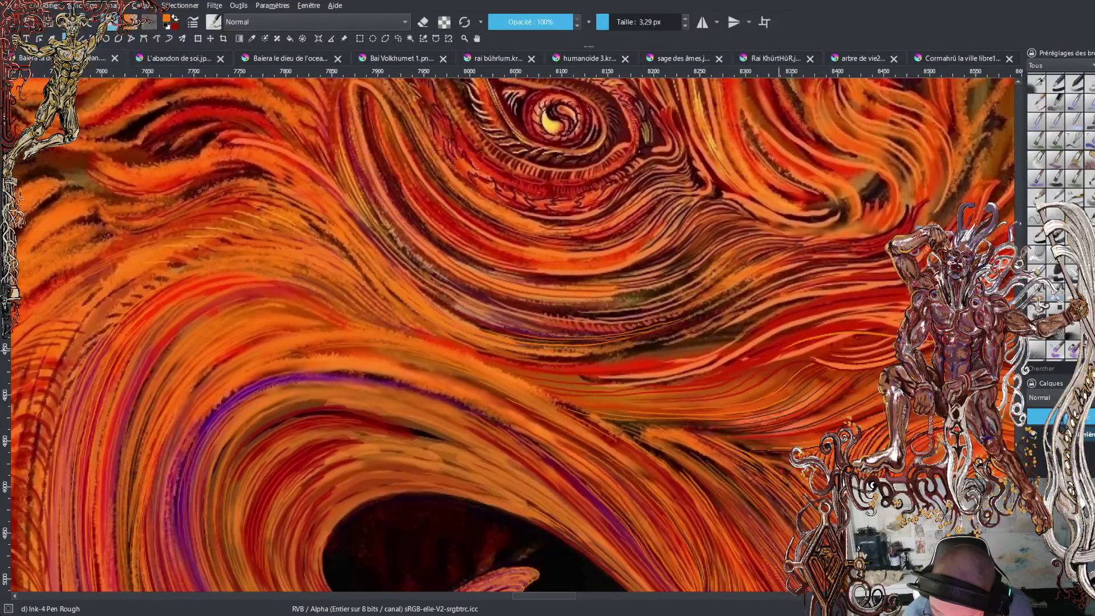
pyautogui.hotkey('ctrl', 's')
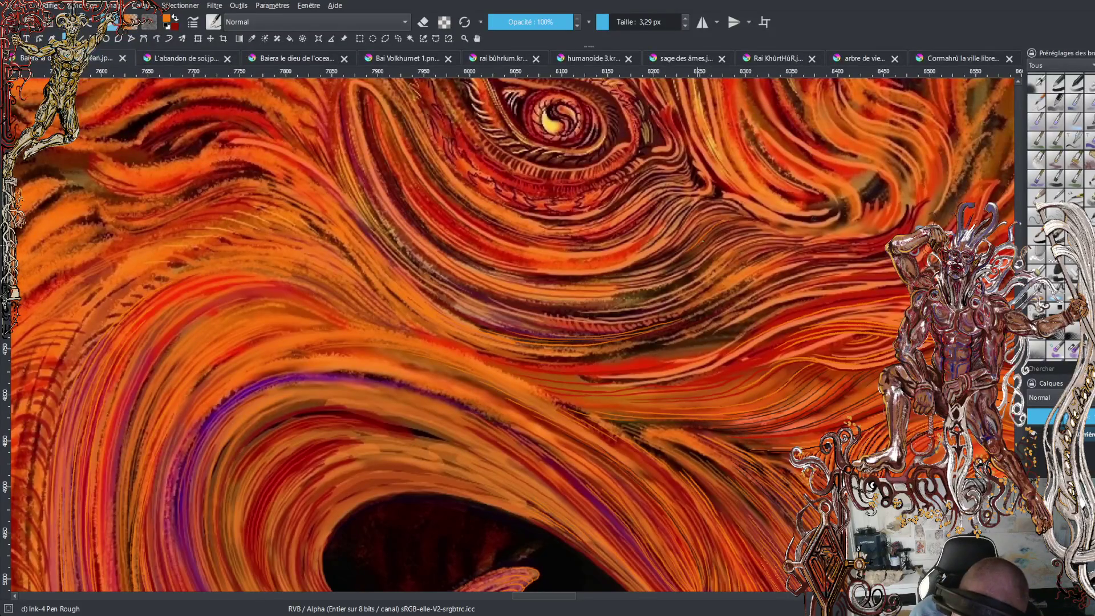
pyautogui.hotkey('ctrl', 's')
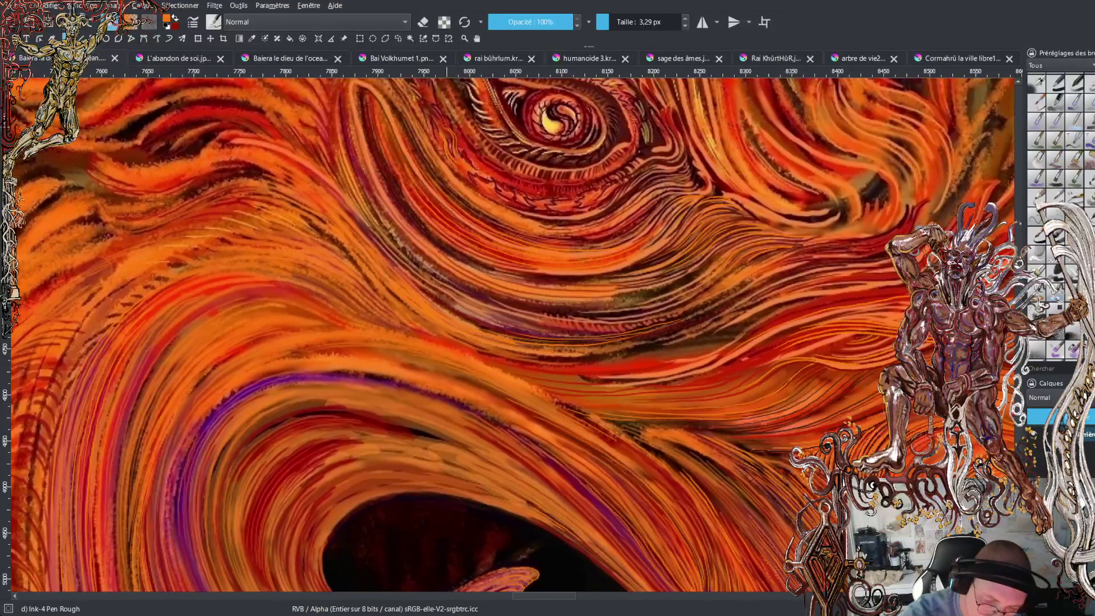
pyautogui.moveTo(464, 134)
pyautogui.mouseDown()
pyautogui.moveTo(458, 146)
pyautogui.moveTo(482, 185)
pyautogui.mouseUp()
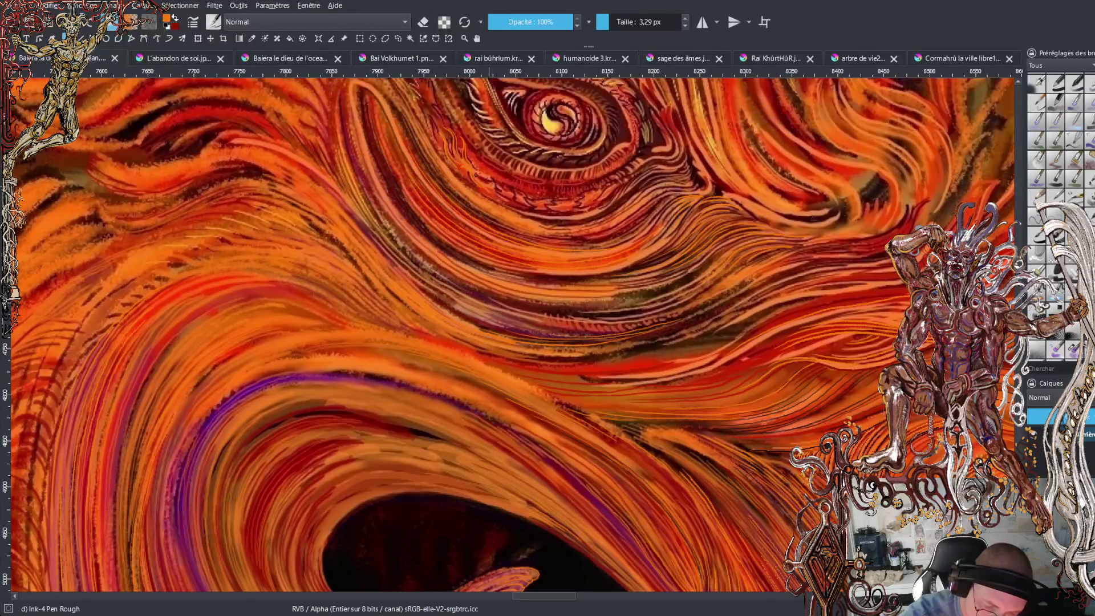
# Add a small bright hatch mark in the fur beside the eye, toggling between orange and dark red.
pyautogui.moveTo(480, 176); pyautogui.dragTo(488, 182)
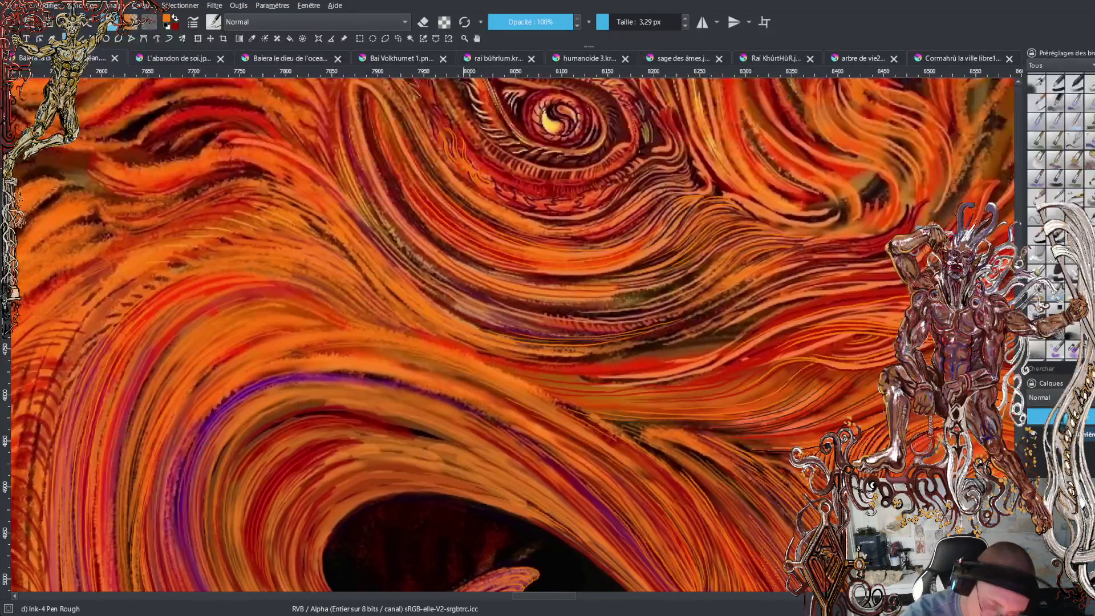
pyautogui.press('x')
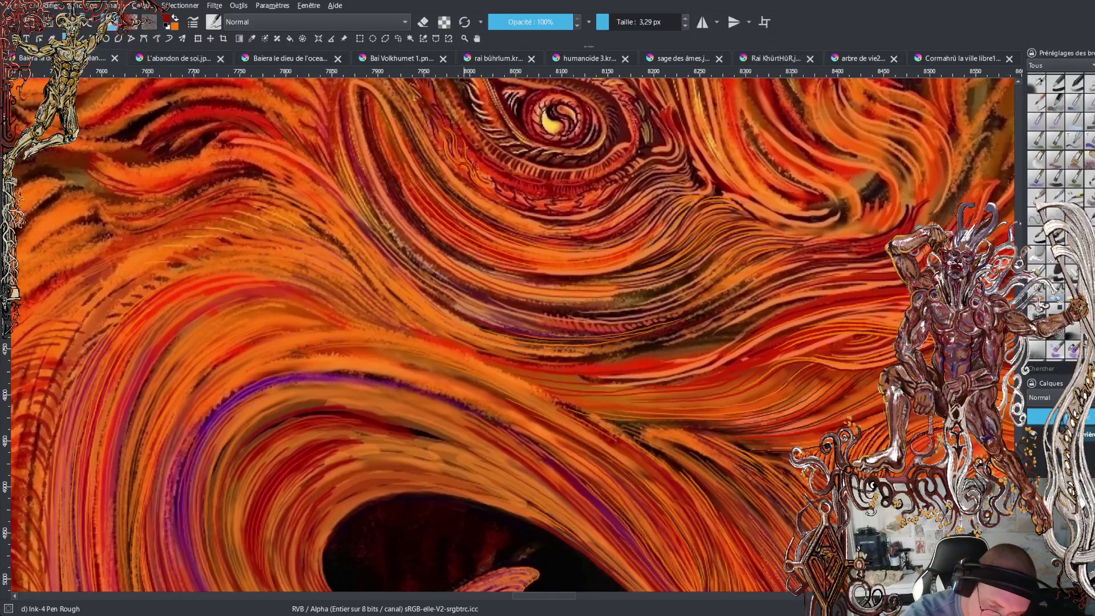
pyautogui.press('x')
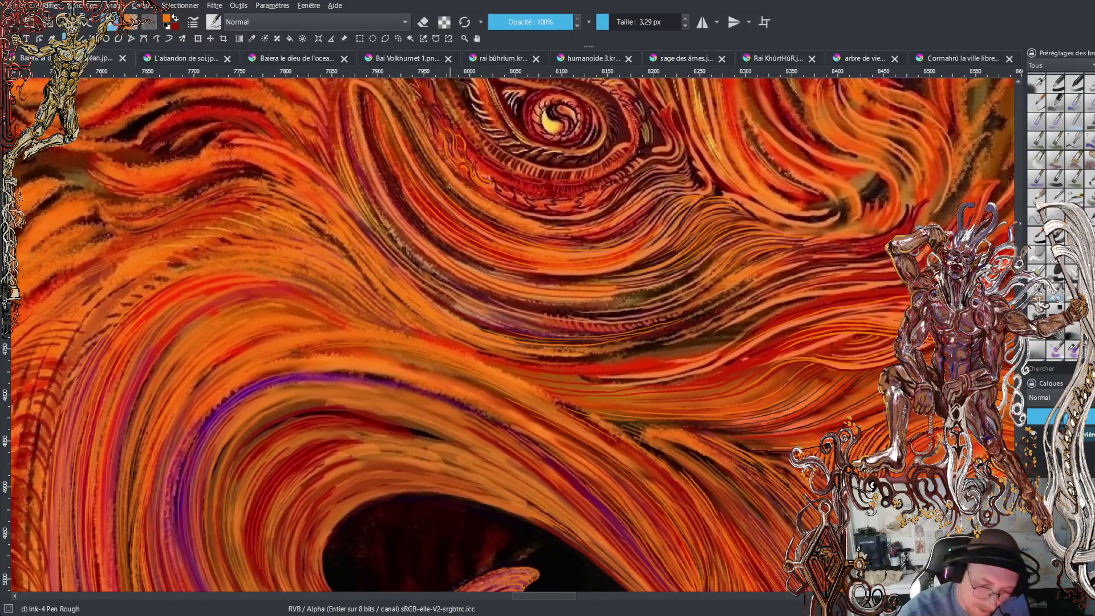
pyautogui.press('x')
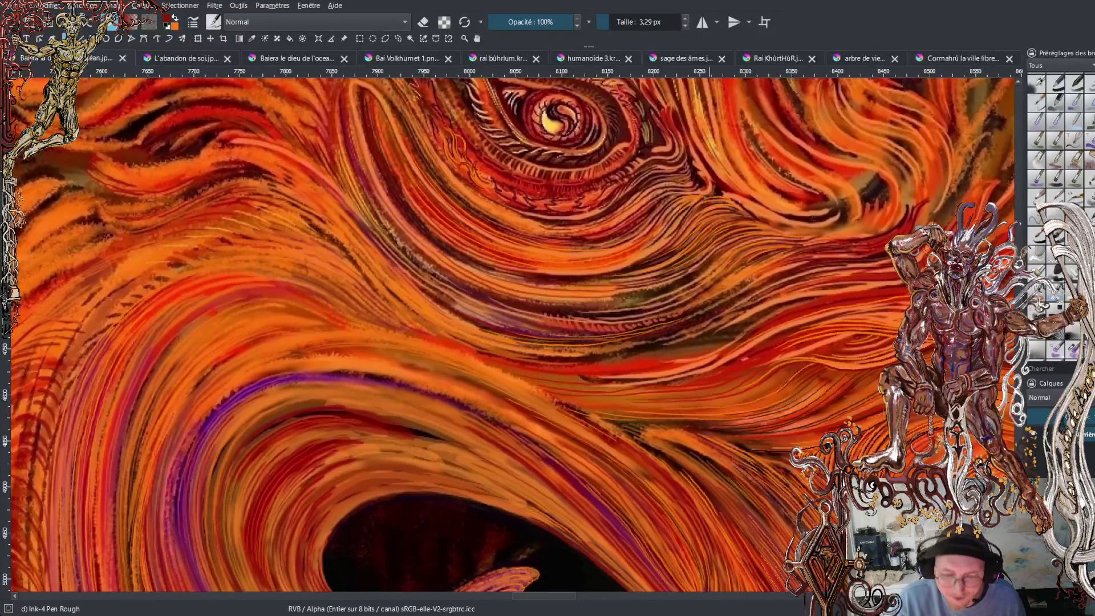
# Pan and zoom from the spiral eye down to the open jaw with purple fangs, and set orange as foreground.
pyautogui.scroll(-3, 513, 331)
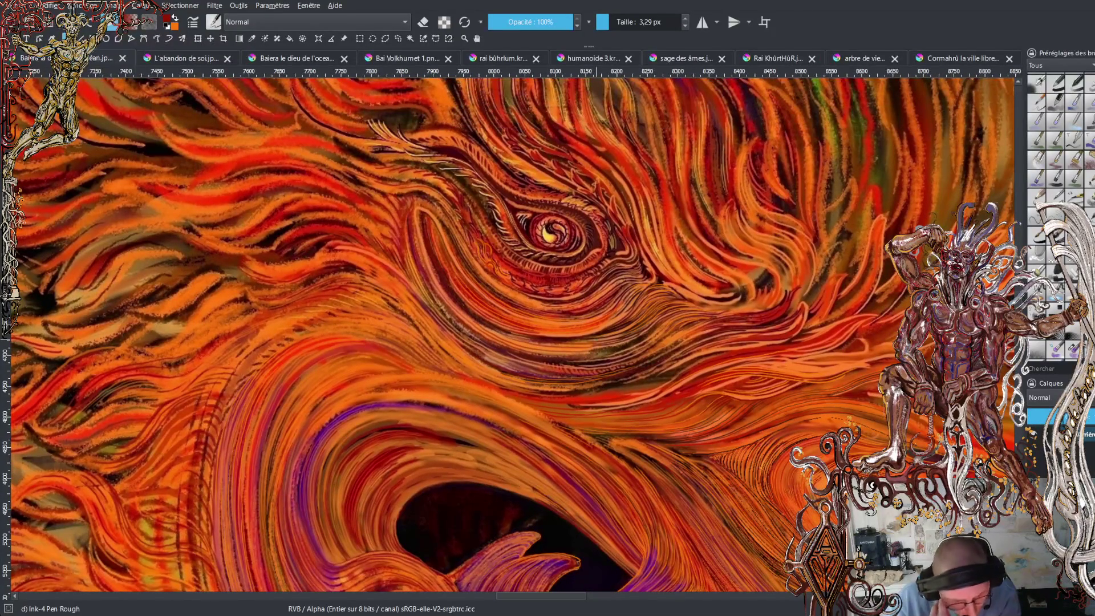
pyautogui.moveTo(548, 320); pyautogui.dragTo(508, 291)
pyautogui.scroll(5, 643, 373)
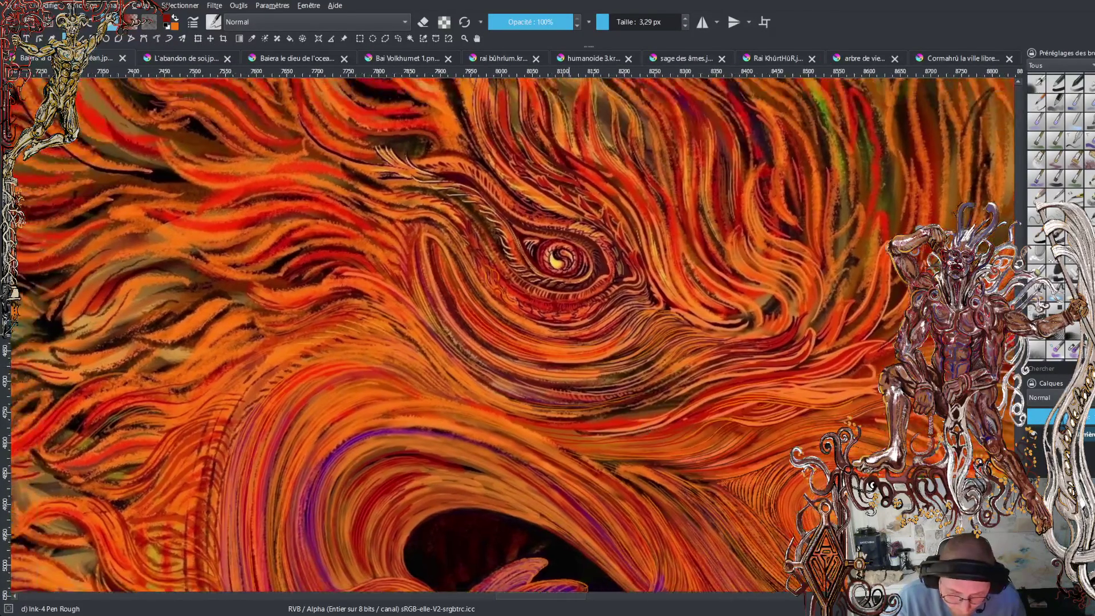
pyautogui.scroll(-2, 643, 374)
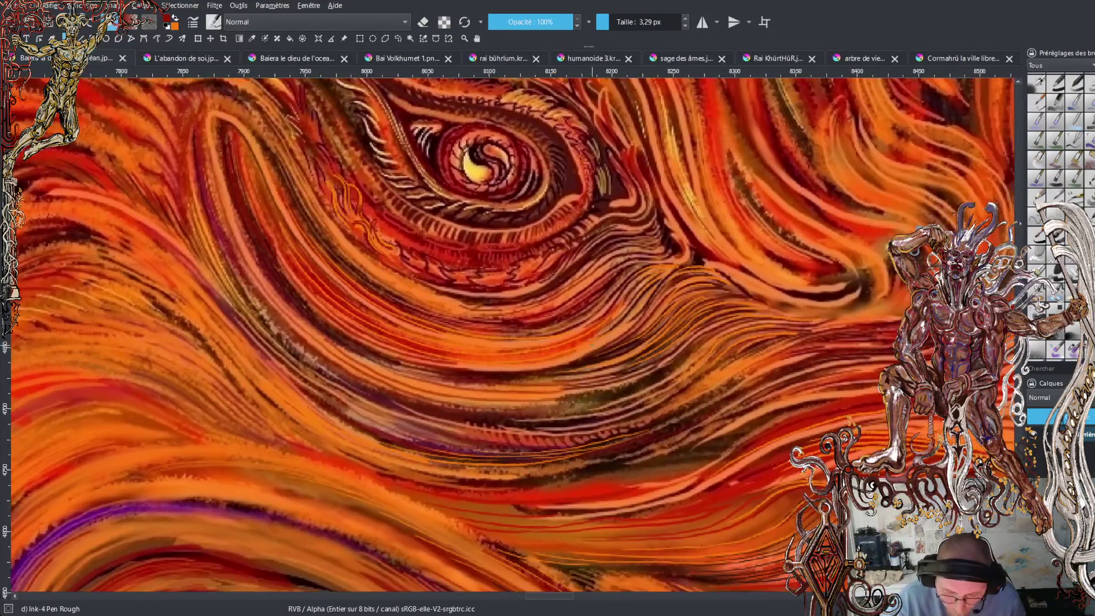
pyautogui.scroll(2, 628, 372)
pyautogui.scroll(-3, 626, 372)
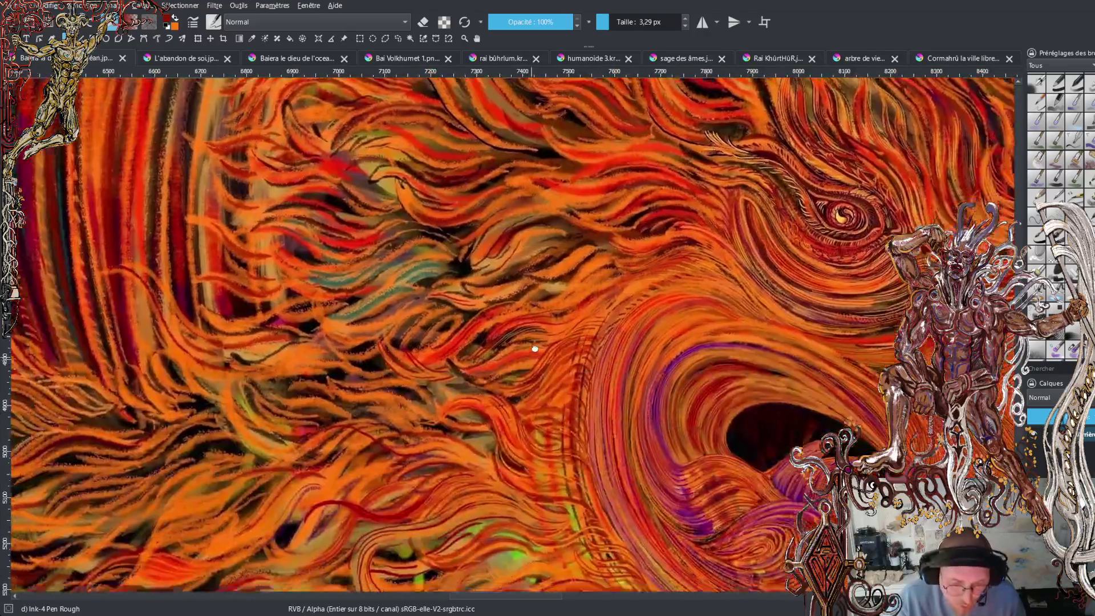
pyautogui.moveTo(535, 348)
pyautogui.mouseDown()
pyautogui.moveTo(560, 241)
pyautogui.moveTo(507, 143)
pyautogui.moveTo(426, 113)
pyautogui.moveTo(447, 114)
pyautogui.mouseUp()
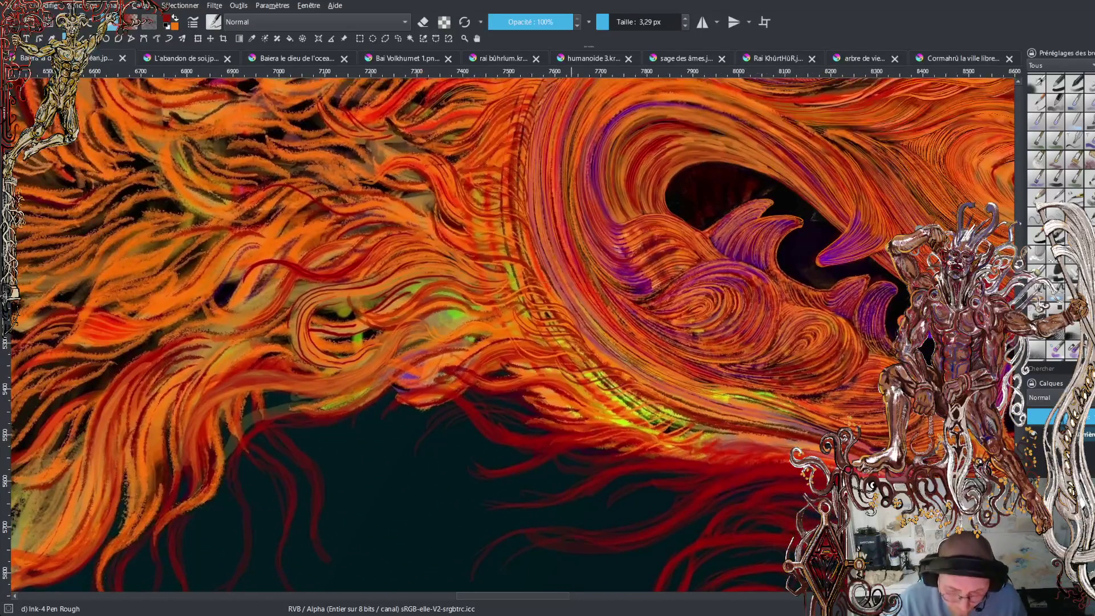
pyautogui.press('x')
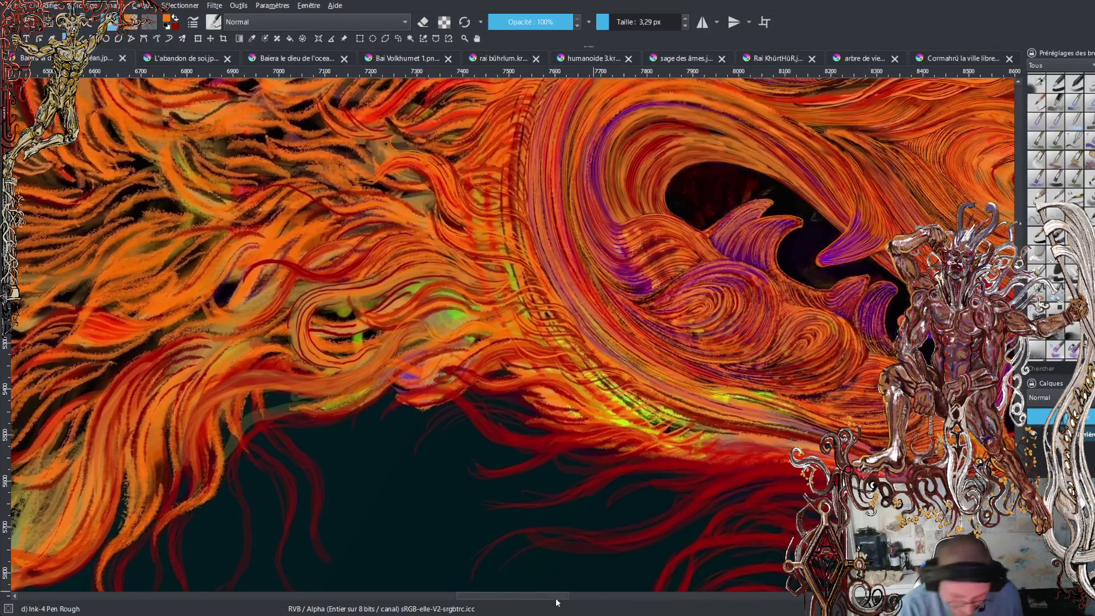
# Bring orange to the foreground so it replaces dark red as the brush colour.
pyautogui.moveTo(559, 595); pyautogui.dragTo(587, 595)
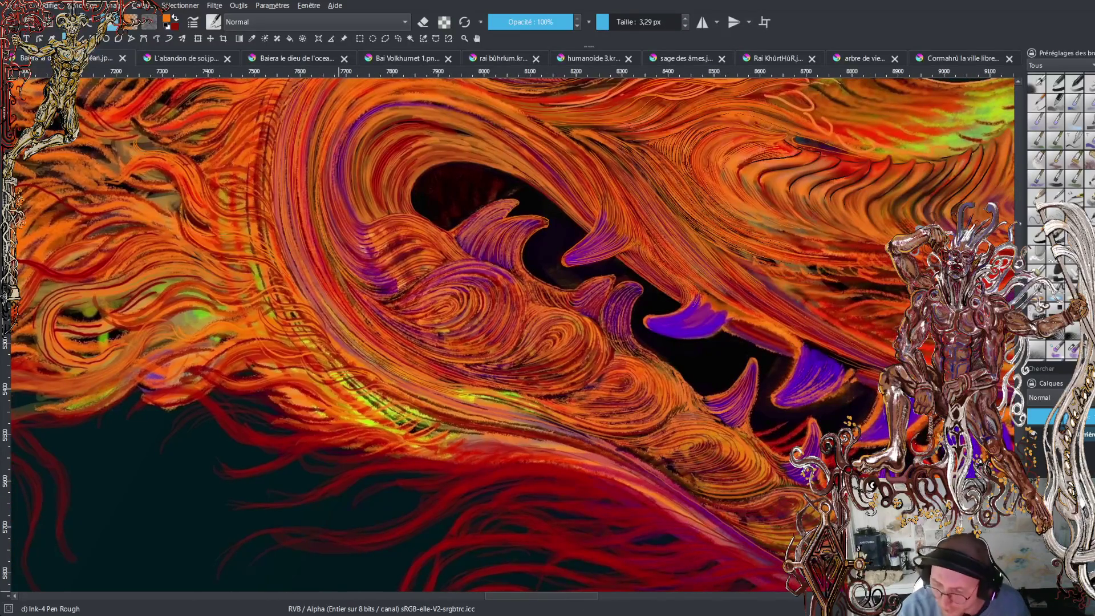
# Zoom in on the swirl near the jaw and paint a thin orange stroke curving up and right.
pyautogui.scroll(-4, 507, 334)
pyautogui.scroll(3, 508, 334)
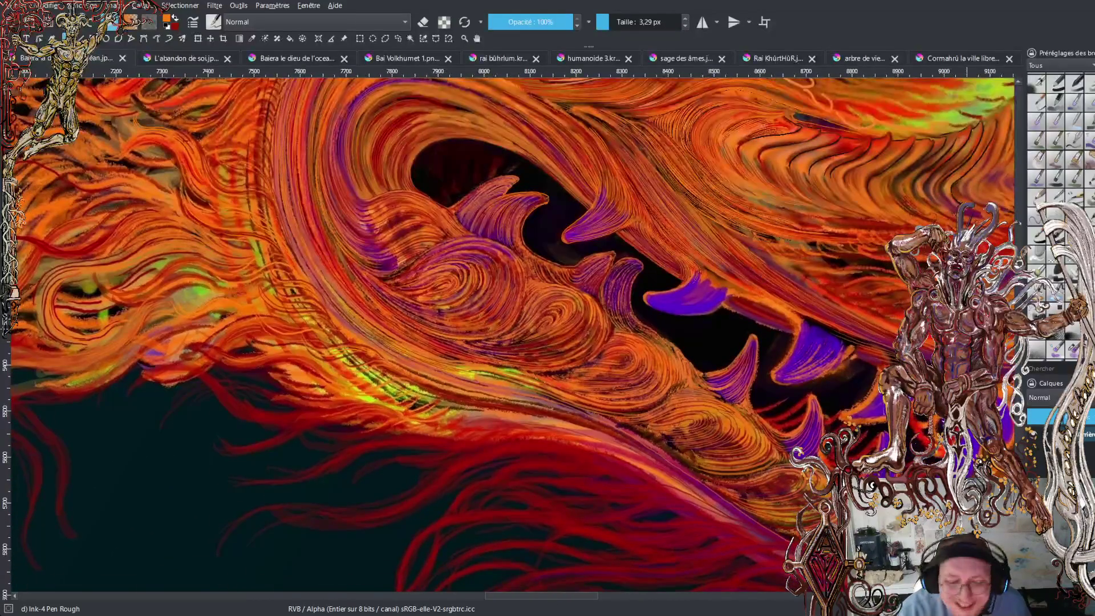
pyautogui.press('+')
pyautogui.press('+')
pyautogui.press('+')
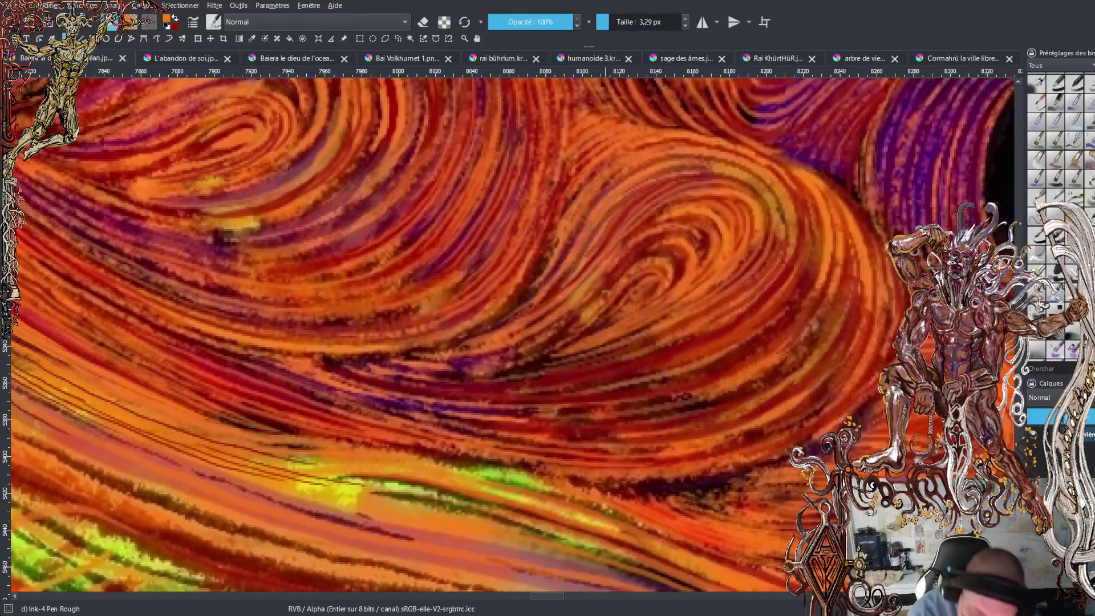
pyautogui.moveTo(600, 294)
pyautogui.mouseDown()
pyautogui.moveTo(648, 244)
pyautogui.moveTo(691, 234)
pyautogui.moveTo(697, 243)
pyautogui.moveTo(666, 230)
pyautogui.moveTo(700, 244)
pyautogui.moveTo(672, 221)
pyautogui.moveTo(711, 235)
pyautogui.mouseUp()
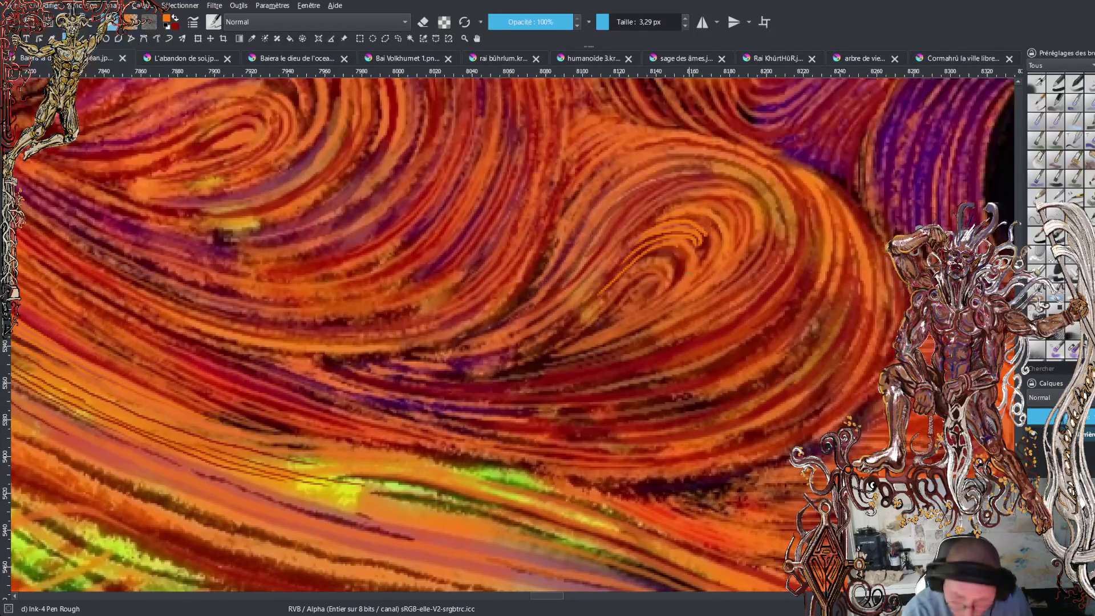
pyautogui.keyDown('ctrl'); pyautogui.click(711, 241); pyautogui.keyUp('ctrl')
pyautogui.hotkey('ctrl', 'z')
pyautogui.moveTo(680, 244)
pyautogui.mouseDown()
pyautogui.moveTo(698, 256)
pyautogui.moveTo(701, 247)
pyautogui.moveTo(703, 262)
pyautogui.mouseUp()
# Add several more orange strands and accents along the swirl's top and upper right.
pyautogui.moveTo(663, 226)
pyautogui.mouseDown()
pyautogui.moveTo(710, 234)
pyautogui.moveTo(697, 273)
pyautogui.mouseUp()
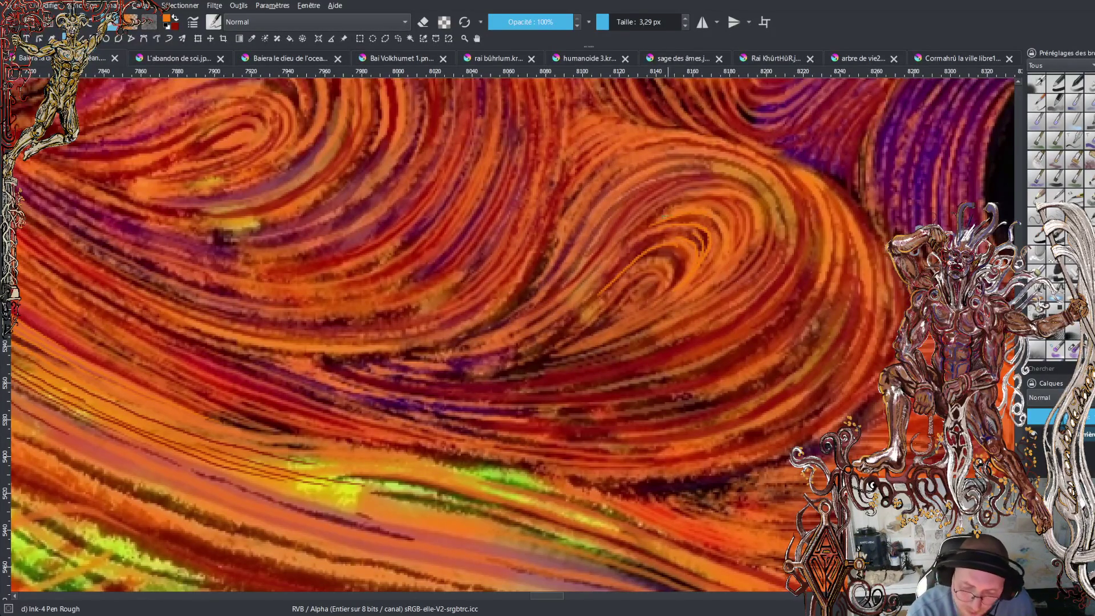
pyautogui.moveTo(638, 225); pyautogui.dragTo(717, 205)
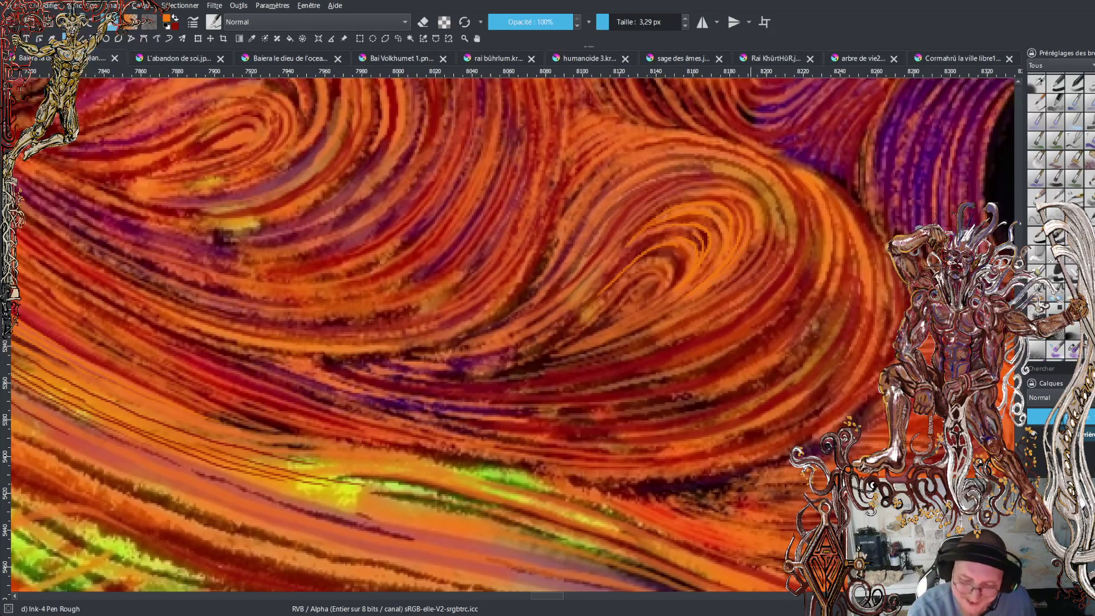
pyautogui.moveTo(762, 235); pyautogui.dragTo(682, 309)
pyautogui.moveTo(765, 244); pyautogui.dragTo(690, 308)
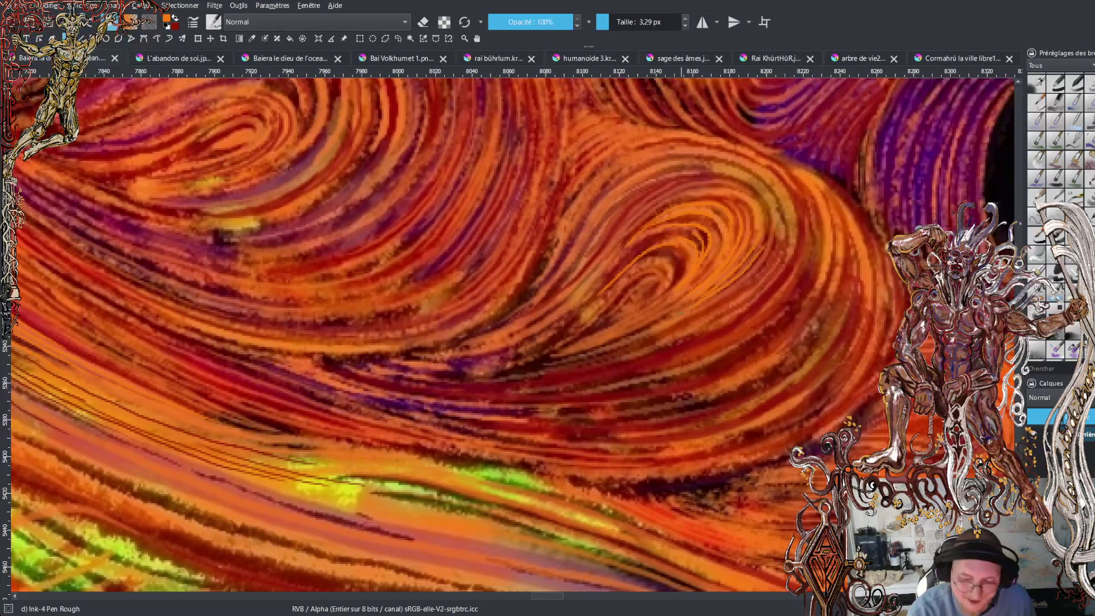
pyautogui.moveTo(767, 223); pyautogui.dragTo(758, 260)
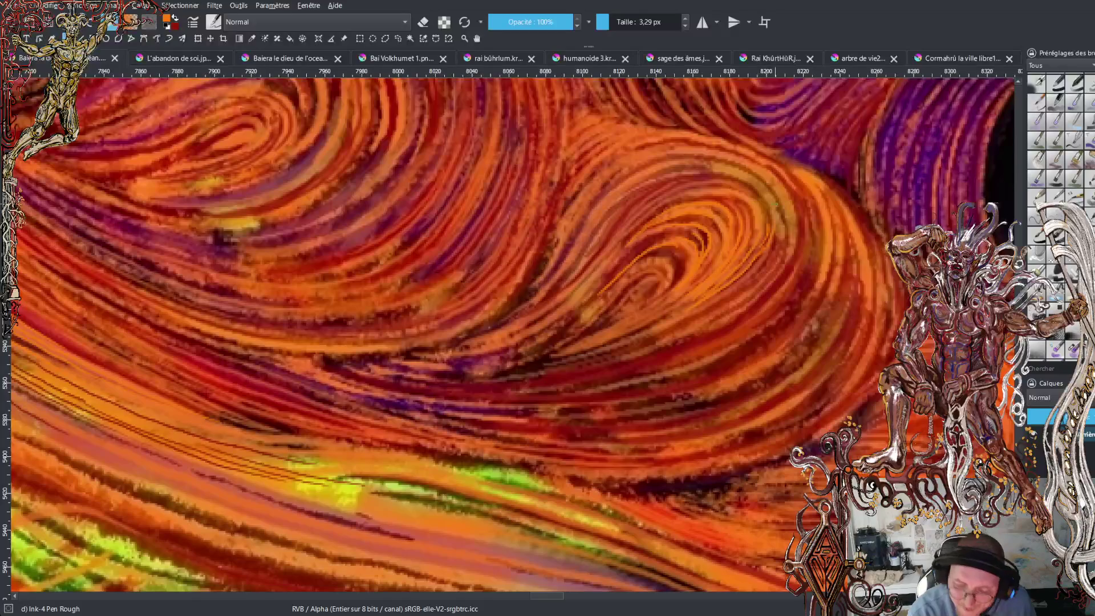
pyautogui.moveTo(783, 221)
pyautogui.mouseDown()
pyautogui.moveTo(731, 291)
pyautogui.moveTo(773, 241)
pyautogui.moveTo(776, 218)
pyautogui.moveTo(757, 196)
pyautogui.mouseUp()
# Shade the swirl's upper right curve with dark strokes, then add an orange stroke in the lower fur.
pyautogui.press('x')
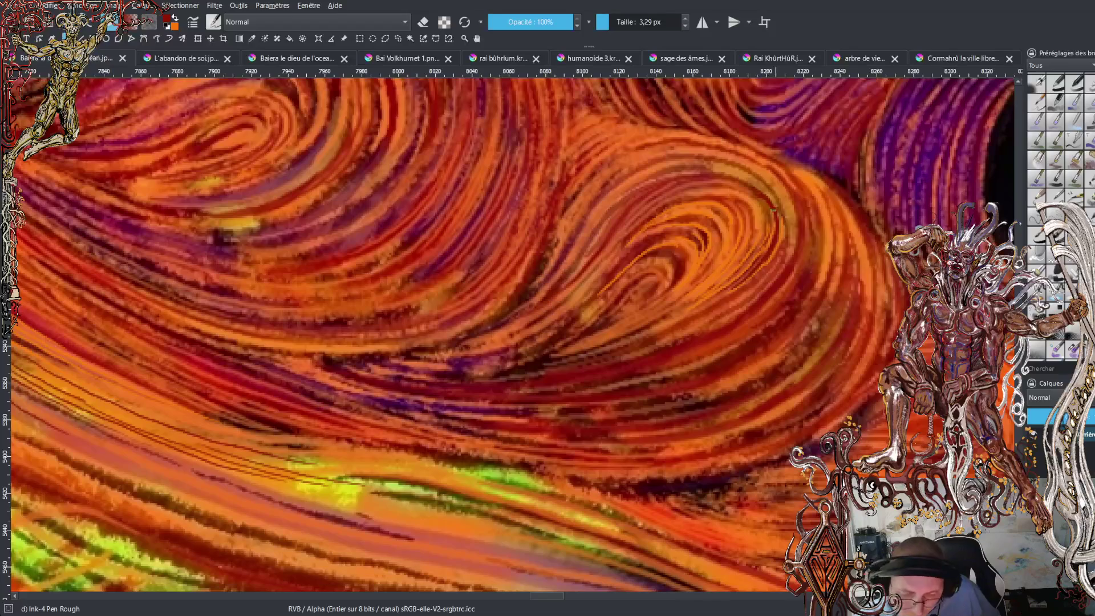
pyautogui.moveTo(744, 175); pyautogui.dragTo(787, 237)
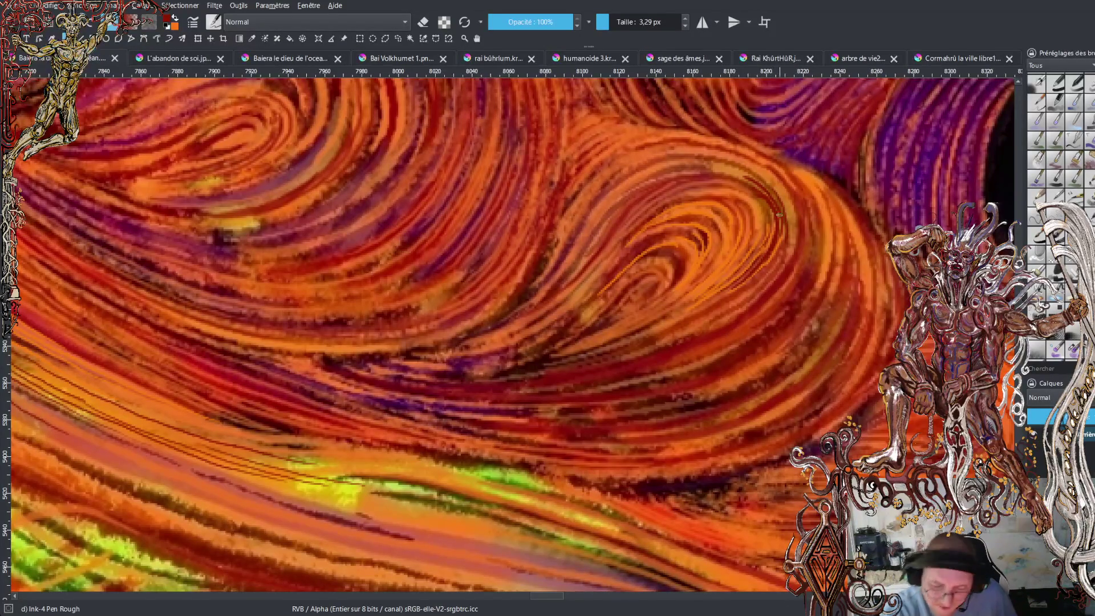
pyautogui.moveTo(784, 194)
pyautogui.mouseDown()
pyautogui.moveTo(797, 249)
pyautogui.moveTo(769, 283)
pyautogui.mouseUp()
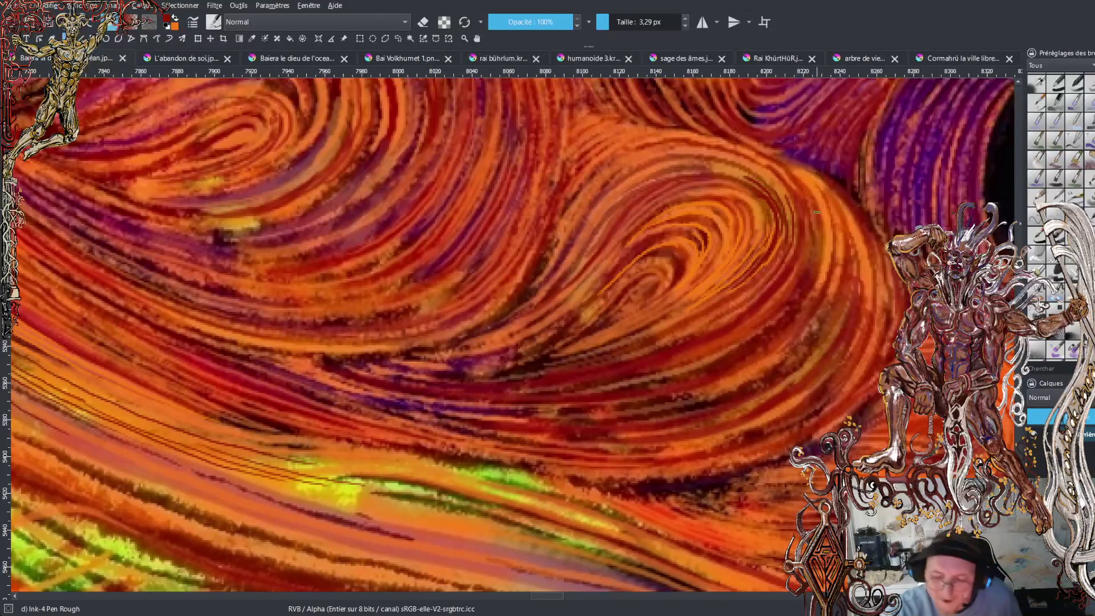
pyautogui.press('x')
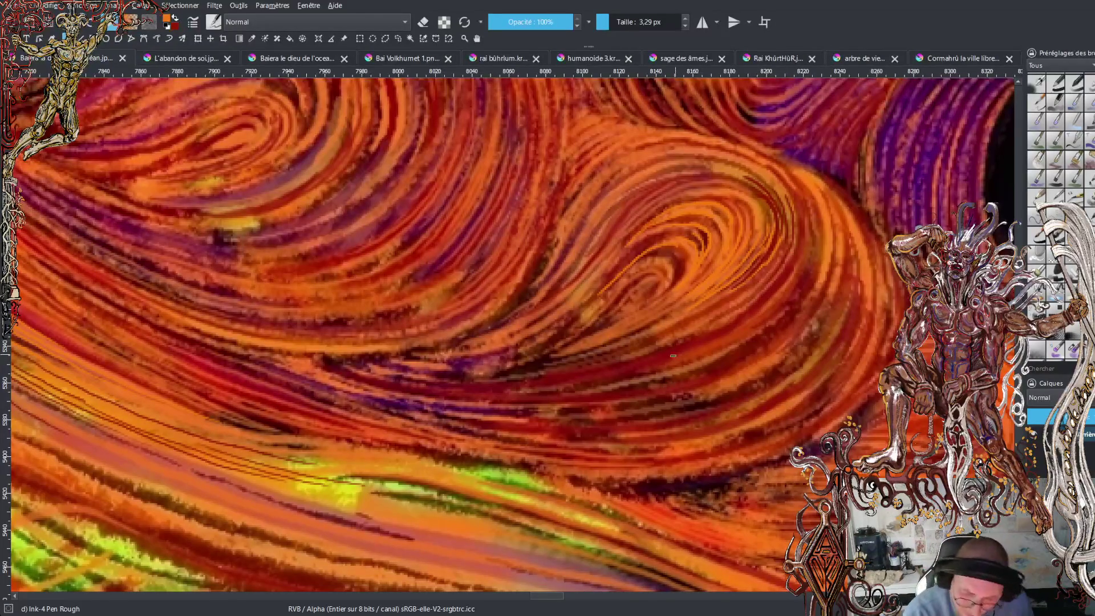
pyautogui.moveTo(592, 375)
pyautogui.mouseDown()
pyautogui.moveTo(683, 352)
pyautogui.moveTo(769, 307)
pyautogui.mouseUp()
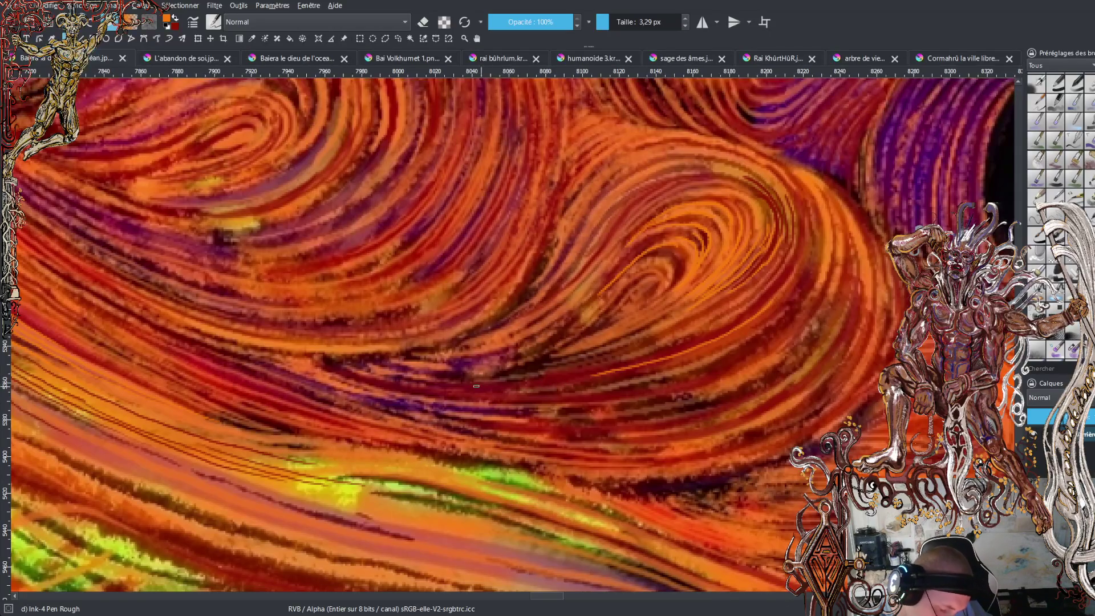
# Draw thin orange lines across the lower swirl, redoing one bad stroke and extending a highlight upward.
pyautogui.moveTo(438, 388); pyautogui.dragTo(607, 374)
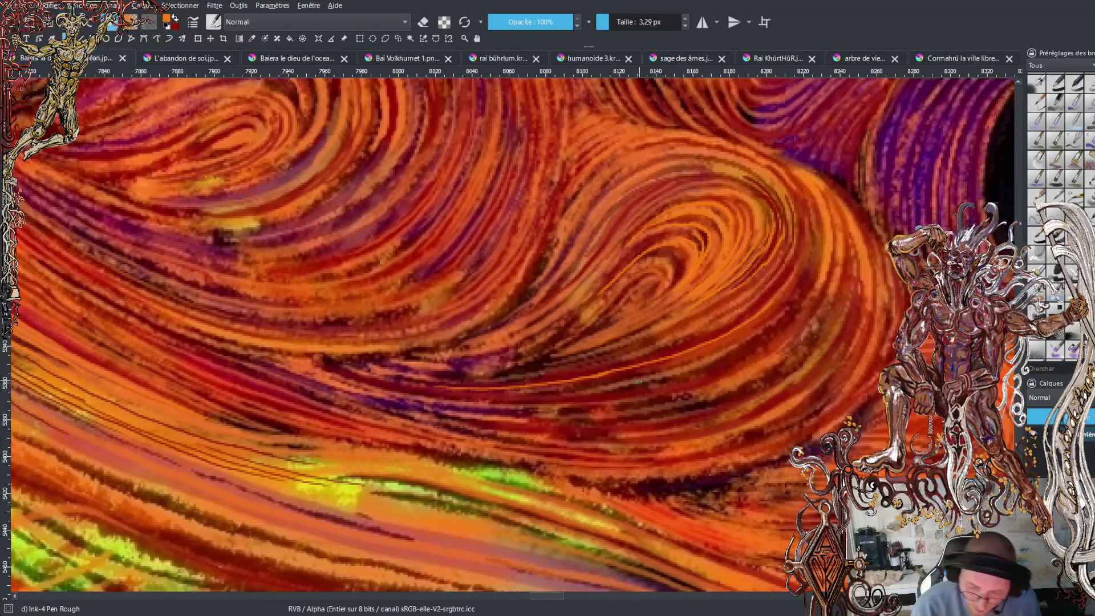
pyautogui.moveTo(511, 401)
pyautogui.mouseDown()
pyautogui.moveTo(648, 392)
pyautogui.moveTo(735, 368)
pyautogui.moveTo(801, 308)
pyautogui.mouseUp()
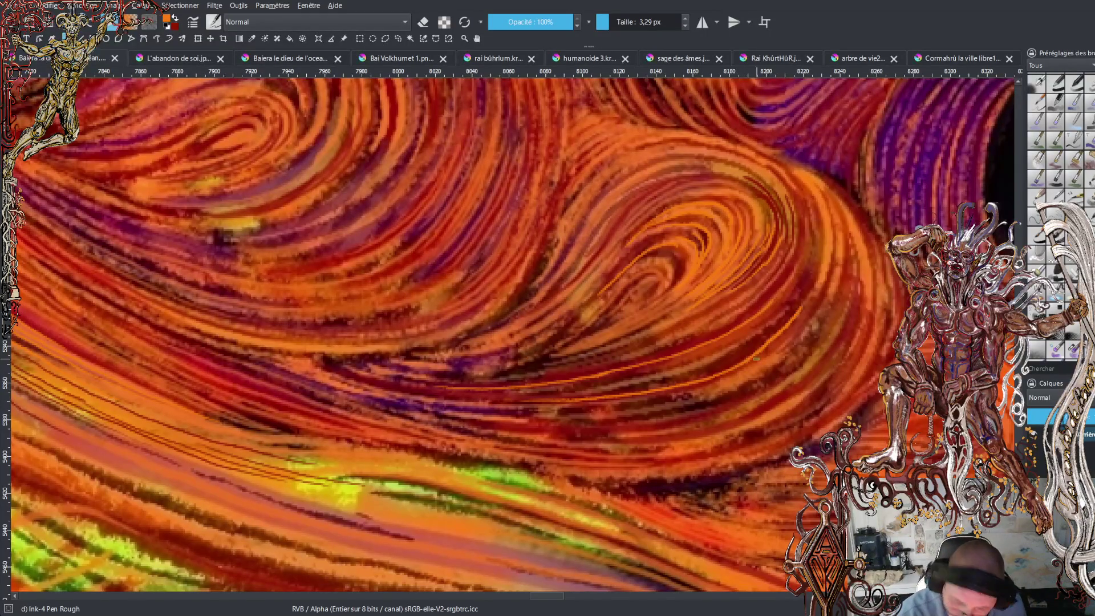
pyautogui.hotkey('ctrl', 'z')
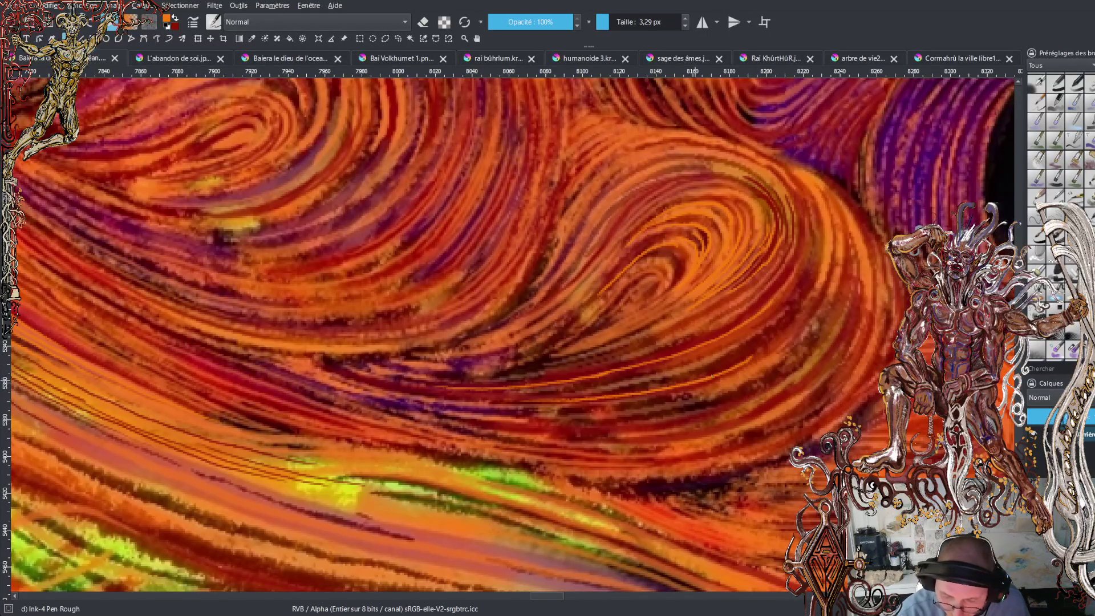
pyautogui.moveTo(752, 357)
pyautogui.mouseDown()
pyautogui.moveTo(814, 315)
pyautogui.moveTo(828, 285)
pyautogui.mouseUp()
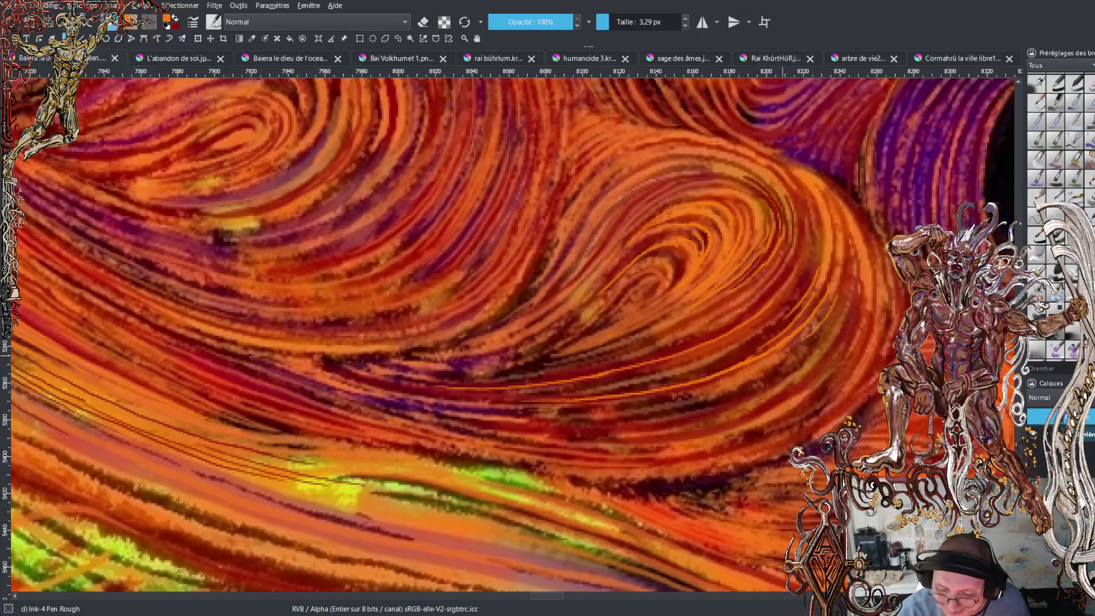
pyautogui.moveTo(748, 382)
pyautogui.mouseDown()
pyautogui.moveTo(810, 349)
pyautogui.moveTo(841, 314)
pyautogui.mouseUp()
# Add thin orange strands along the swirl and short strokes on its right edge.
pyautogui.moveTo(815, 349)
pyautogui.mouseDown()
pyautogui.moveTo(861, 288)
pyautogui.moveTo(817, 362)
pyautogui.moveTo(753, 406)
pyautogui.mouseUp()
pyautogui.moveTo(807, 381)
pyautogui.mouseDown()
pyautogui.moveTo(855, 330)
pyautogui.moveTo(811, 394)
pyautogui.moveTo(858, 340)
pyautogui.mouseUp()
pyautogui.moveTo(821, 394)
pyautogui.mouseDown()
pyautogui.moveTo(753, 434)
pyautogui.moveTo(827, 396)
pyautogui.moveTo(858, 360)
pyautogui.moveTo(831, 402)
pyautogui.moveTo(747, 460)
pyautogui.moveTo(823, 420)
pyautogui.moveTo(875, 358)
pyautogui.moveTo(889, 319)
pyautogui.moveTo(878, 333)
pyautogui.moveTo(878, 256)
pyautogui.mouseUp()
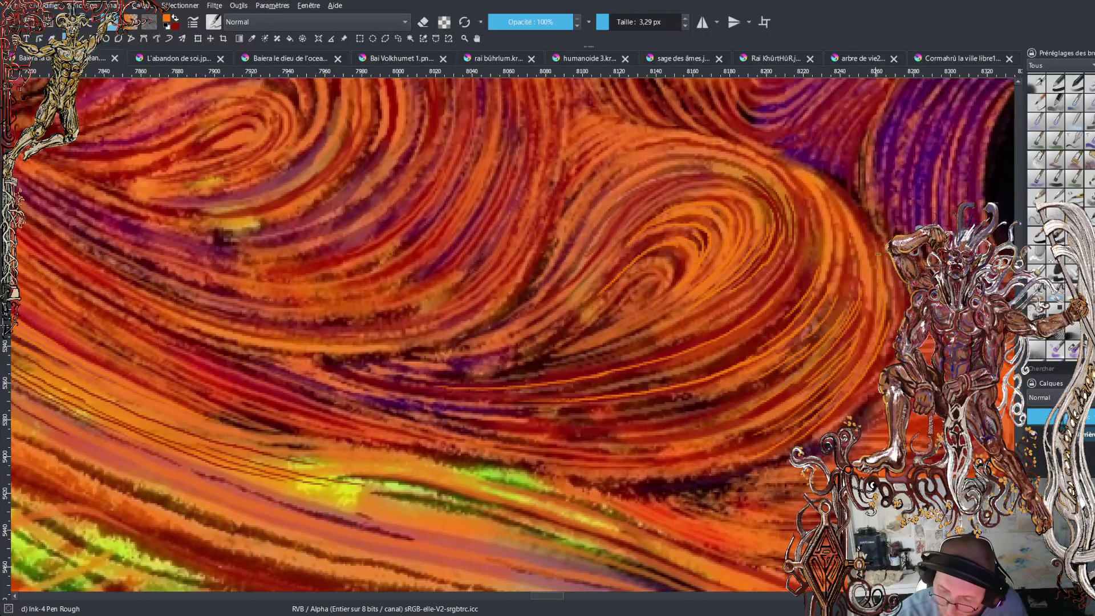
pyautogui.moveTo(888, 308)
pyautogui.mouseDown()
pyautogui.moveTo(883, 252)
pyautogui.moveTo(895, 304)
pyautogui.moveTo(891, 261)
pyautogui.mouseUp()
pyautogui.moveTo(891, 361)
pyautogui.mouseDown()
pyautogui.moveTo(879, 337)
pyautogui.moveTo(907, 287)
pyautogui.mouseUp()
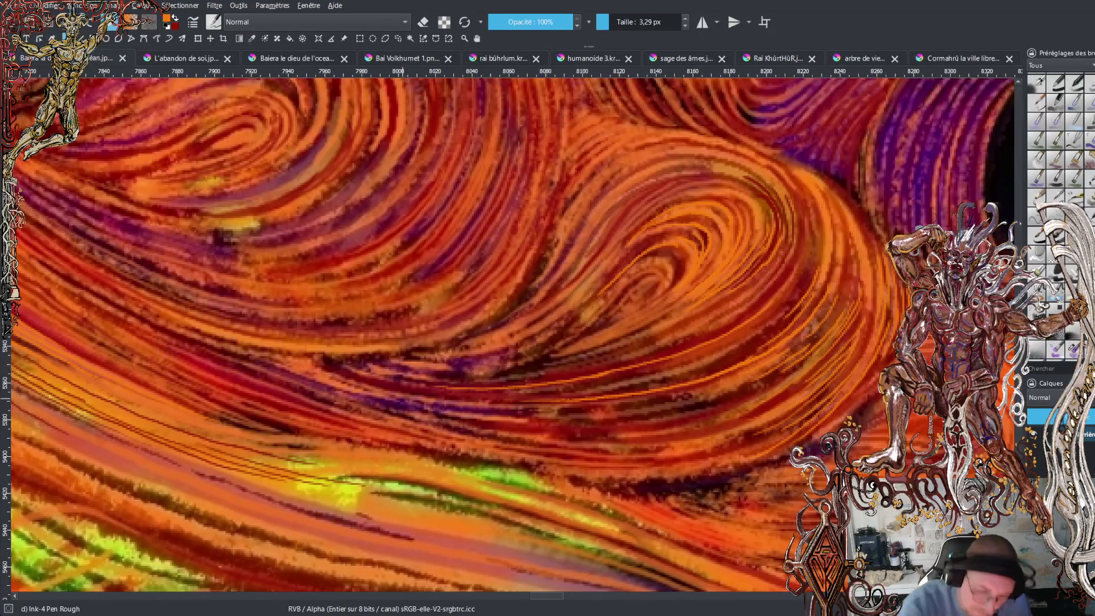
# Paint and brighten an orange curve across the lower swirl, extending it up and right.
pyautogui.moveTo(422, 377)
pyautogui.mouseDown()
pyautogui.moveTo(513, 370)
pyautogui.moveTo(525, 358)
pyautogui.moveTo(453, 369)
pyautogui.moveTo(508, 364)
pyautogui.moveTo(576, 326)
pyautogui.mouseUp()
pyautogui.moveTo(459, 362); pyautogui.dragTo(525, 347)
pyautogui.moveTo(556, 330); pyautogui.dragTo(598, 295)
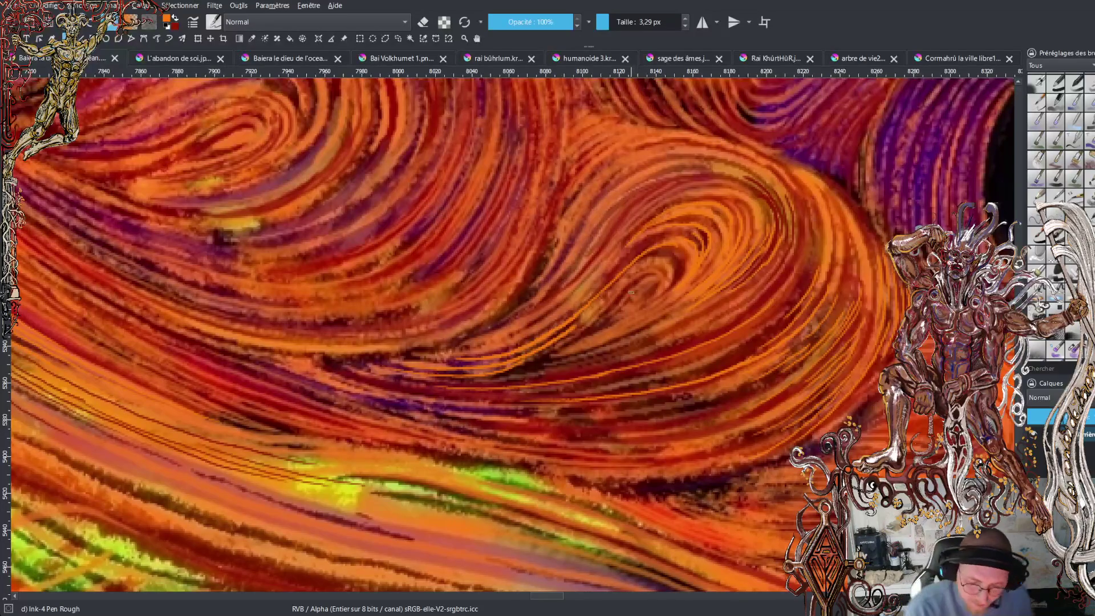
pyautogui.moveTo(446, 349)
pyautogui.mouseDown()
pyautogui.moveTo(536, 328)
pyautogui.moveTo(592, 291)
pyautogui.moveTo(625, 242)
pyautogui.moveTo(687, 193)
pyautogui.mouseUp()
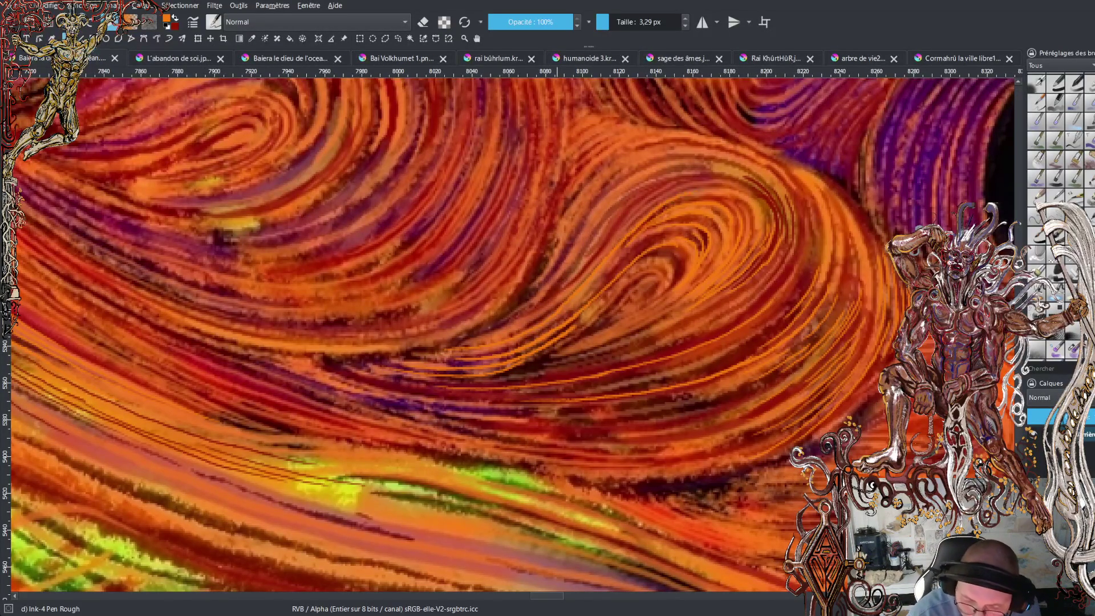
# Paint several light orange strands running up toward the top of the swirl.
pyautogui.moveTo(569, 286)
pyautogui.mouseDown()
pyautogui.moveTo(649, 194)
pyautogui.moveTo(688, 178)
pyautogui.mouseUp()
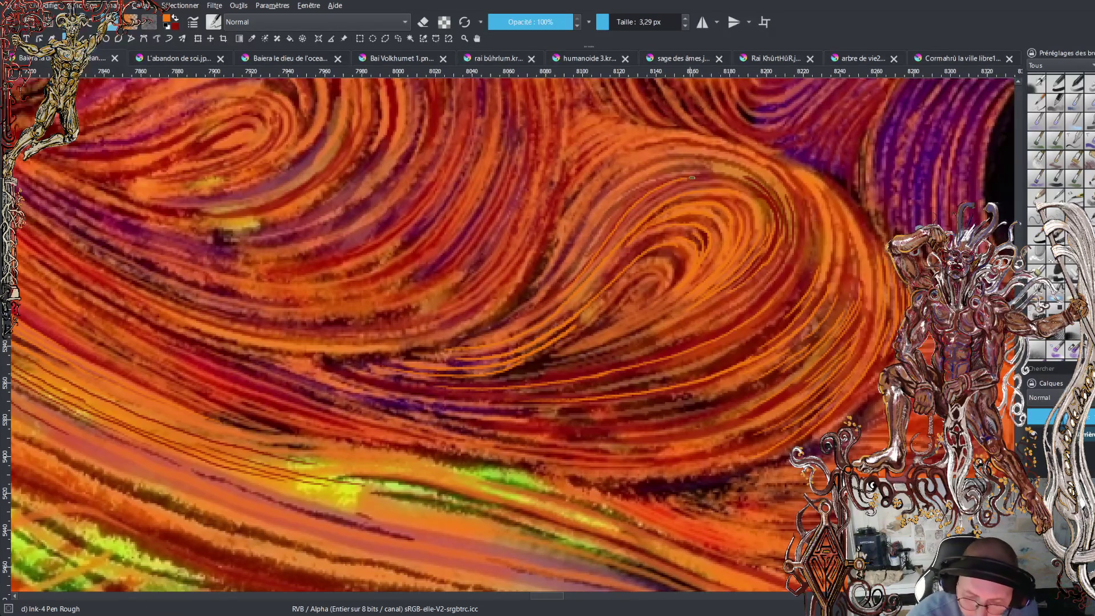
pyautogui.moveTo(586, 258); pyautogui.dragTo(640, 189)
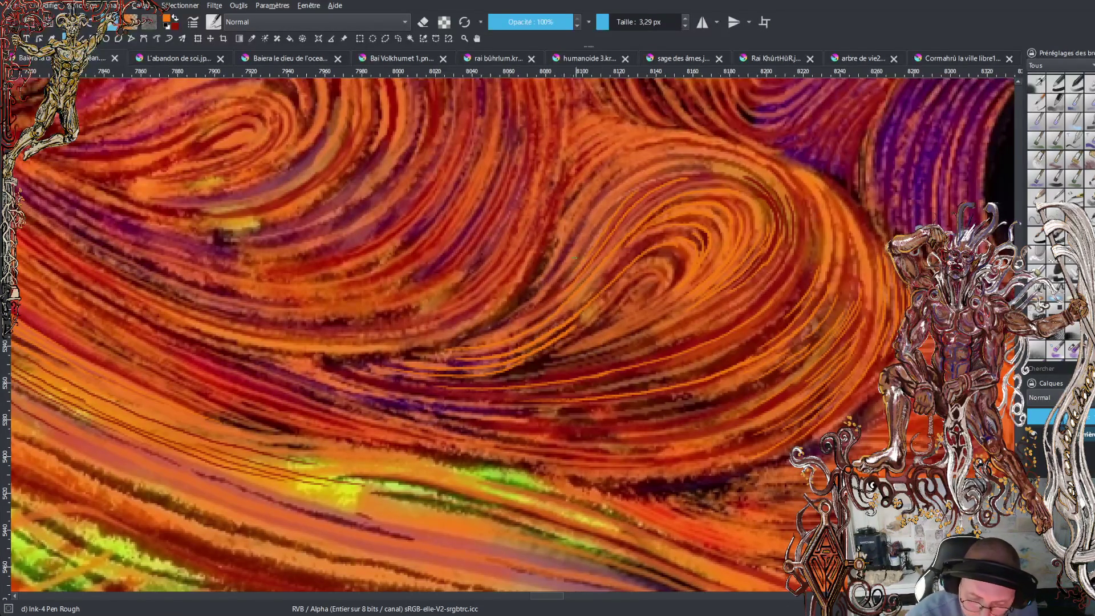
pyautogui.moveTo(578, 246); pyautogui.dragTo(601, 210)
pyautogui.moveTo(667, 167); pyautogui.dragTo(703, 161)
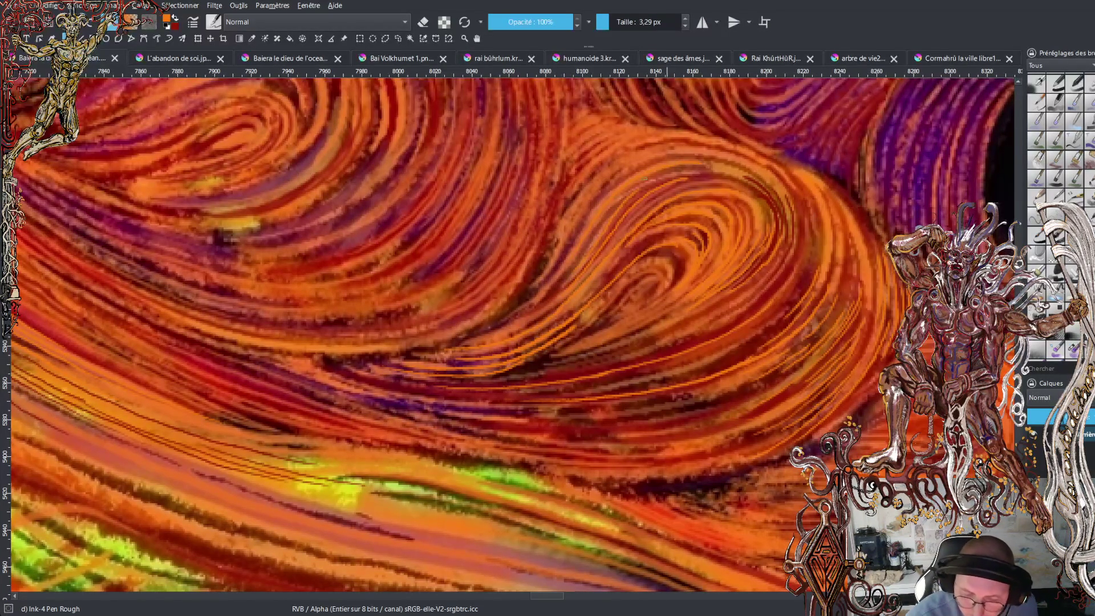
pyautogui.moveTo(545, 281)
pyautogui.mouseDown()
pyautogui.moveTo(588, 199)
pyautogui.moveTo(628, 161)
pyautogui.moveTo(675, 145)
pyautogui.mouseUp()
pyautogui.moveTo(571, 204)
pyautogui.mouseDown()
pyautogui.moveTo(602, 170)
pyautogui.moveTo(656, 144)
pyautogui.moveTo(702, 141)
pyautogui.mouseUp()
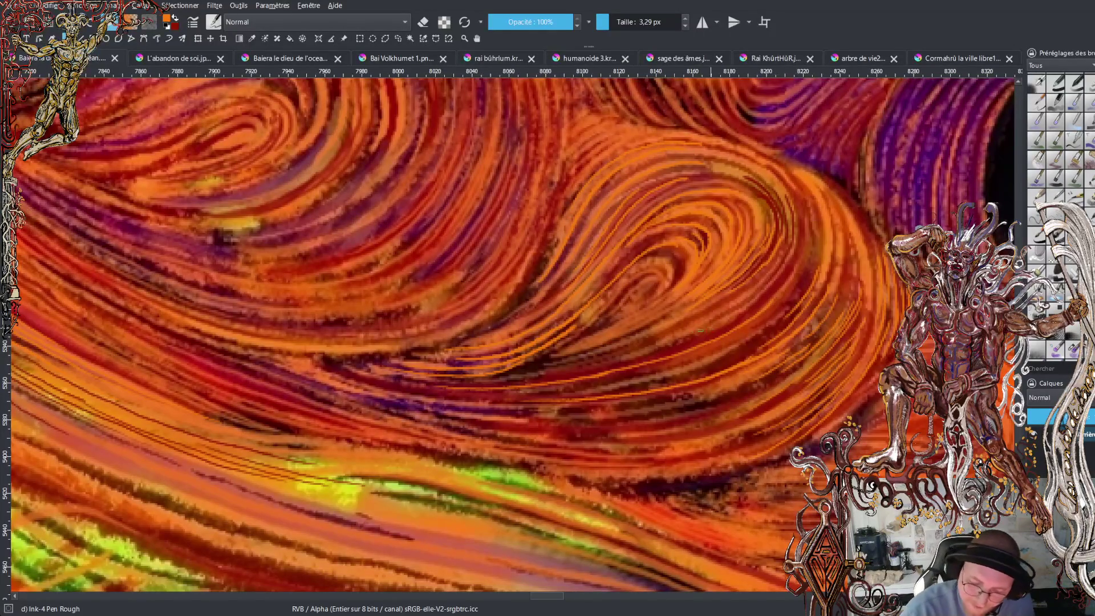
# Add light orange strands through the lower swirl and short strokes on its right side.
pyautogui.moveTo(565, 368); pyautogui.dragTo(728, 304)
pyautogui.moveTo(618, 361)
pyautogui.mouseDown()
pyautogui.moveTo(708, 329)
pyautogui.moveTo(762, 294)
pyautogui.moveTo(759, 303)
pyautogui.moveTo(804, 239)
pyautogui.mouseUp()
pyautogui.moveTo(765, 315); pyautogui.dragTo(805, 248)
pyautogui.moveTo(787, 300); pyautogui.dragTo(813, 249)
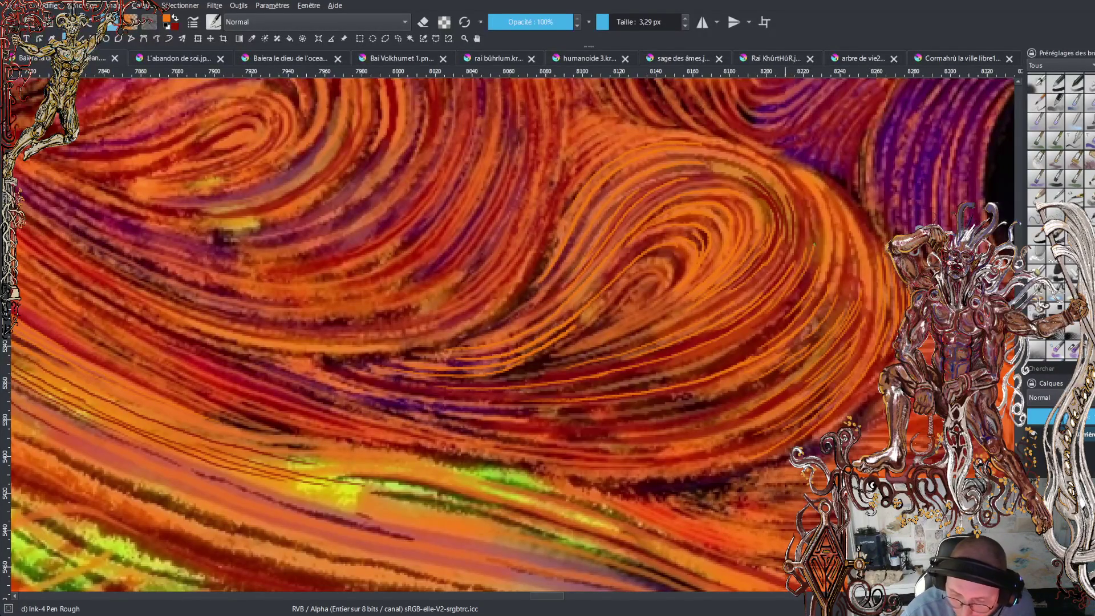
pyautogui.moveTo(798, 290); pyautogui.dragTo(821, 234)
pyautogui.moveTo(733, 337); pyautogui.dragTo(795, 289)
pyautogui.moveTo(746, 339); pyautogui.dragTo(804, 285)
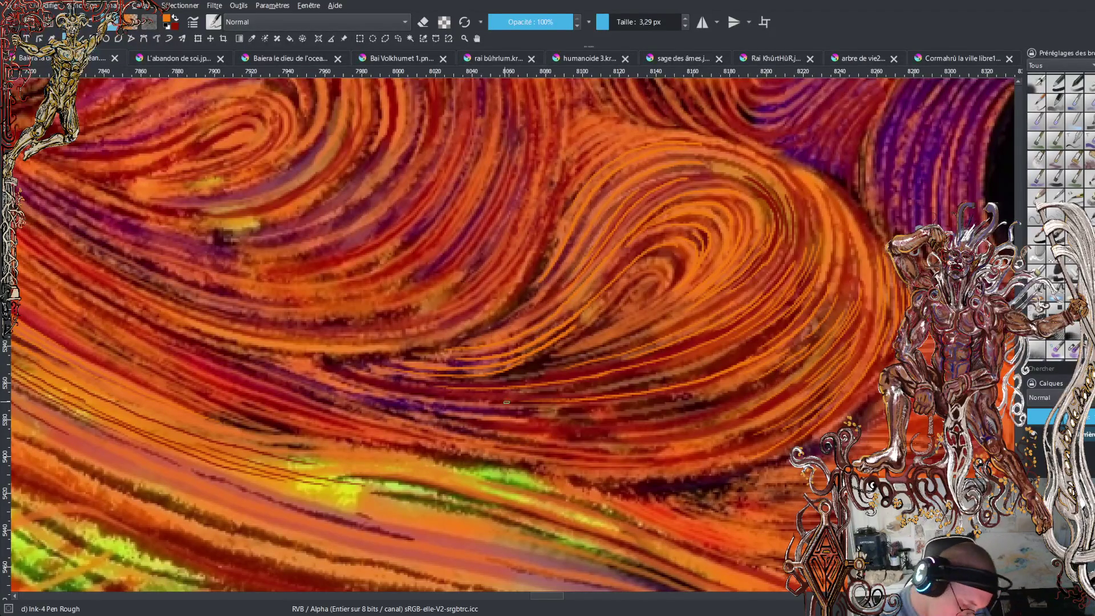
pyautogui.moveTo(444, 393); pyautogui.dragTo(580, 399)
pyautogui.moveTo(550, 394)
pyautogui.mouseDown()
pyautogui.moveTo(705, 371)
pyautogui.moveTo(769, 335)
pyautogui.mouseUp()
pyautogui.moveTo(611, 383)
pyautogui.mouseDown()
pyautogui.moveTo(690, 368)
pyautogui.moveTo(769, 323)
pyautogui.mouseUp()
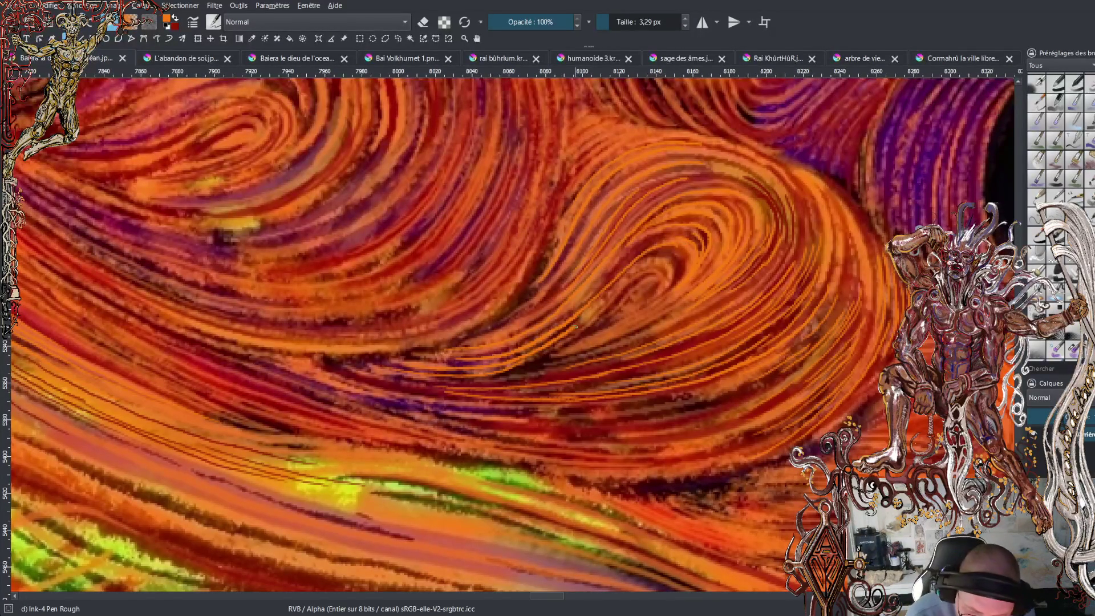
# Add curved orange fur strokes along the central and lower swirl.
pyautogui.click(578, 320)
pyautogui.moveTo(577, 323)
pyautogui.mouseDown()
pyautogui.moveTo(650, 257)
pyautogui.moveTo(681, 258)
pyautogui.mouseUp()
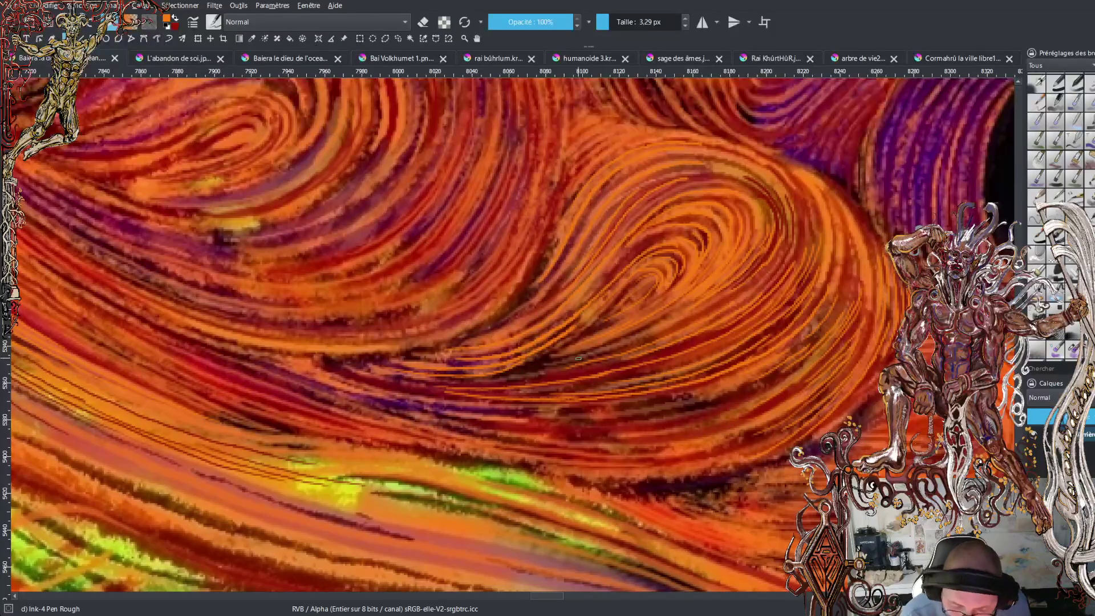
pyautogui.moveTo(544, 367)
pyautogui.mouseDown()
pyautogui.moveTo(682, 327)
pyautogui.moveTo(740, 291)
pyautogui.mouseUp()
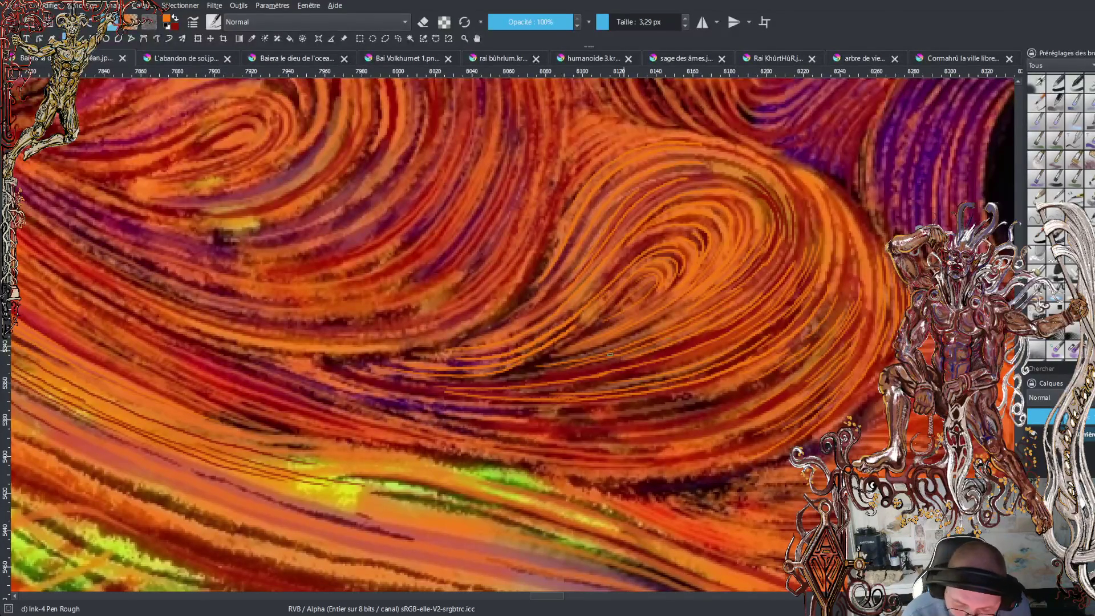
pyautogui.moveTo(451, 395); pyautogui.dragTo(344, 376)
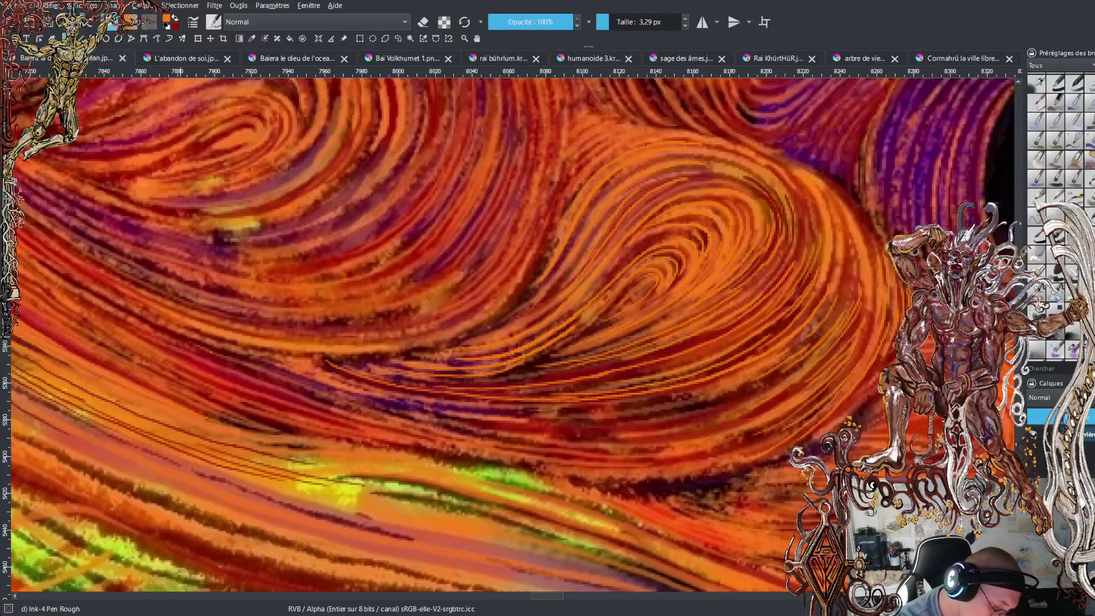
# Paint thin orange strands along the fur stripes on the left, then zoom out.
pyautogui.moveTo(165, 338)
pyautogui.mouseDown()
pyautogui.moveTo(356, 415)
pyautogui.moveTo(463, 441)
pyautogui.mouseUp()
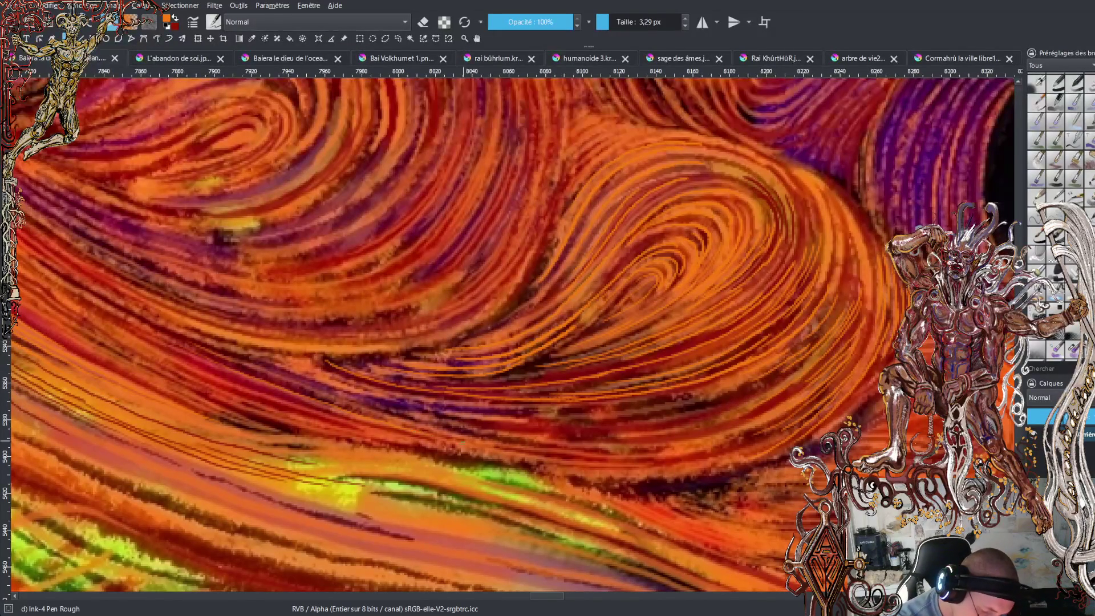
pyautogui.moveTo(182, 358)
pyautogui.mouseDown()
pyautogui.moveTo(288, 404)
pyautogui.moveTo(392, 431)
pyautogui.mouseUp()
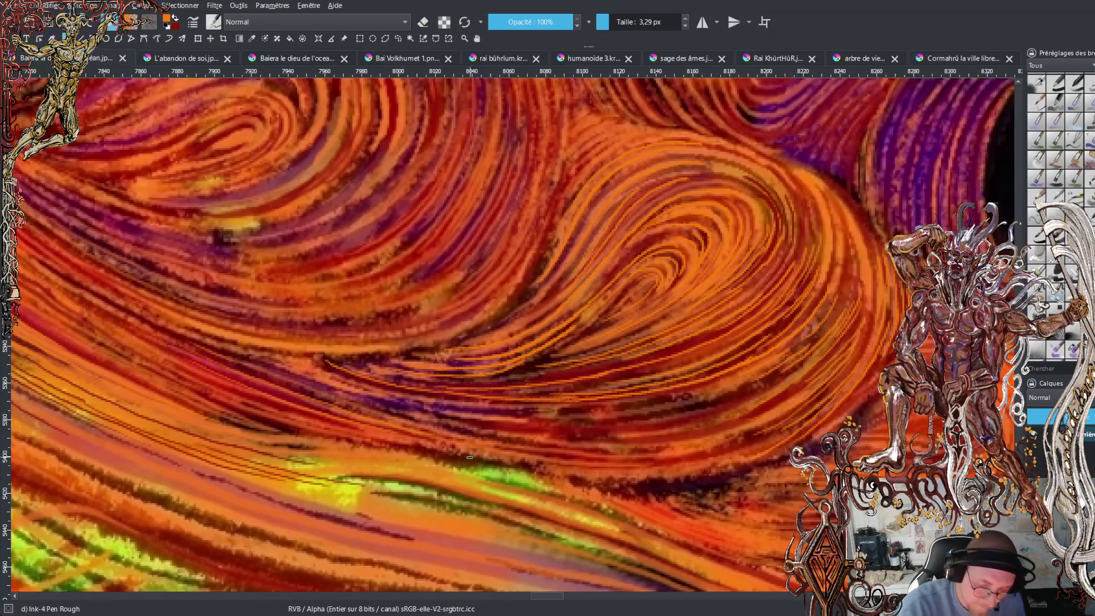
pyautogui.moveTo(175, 295); pyautogui.dragTo(313, 335)
pyautogui.moveTo(251, 320)
pyautogui.mouseDown()
pyautogui.moveTo(354, 332)
pyautogui.moveTo(454, 308)
pyautogui.mouseUp()
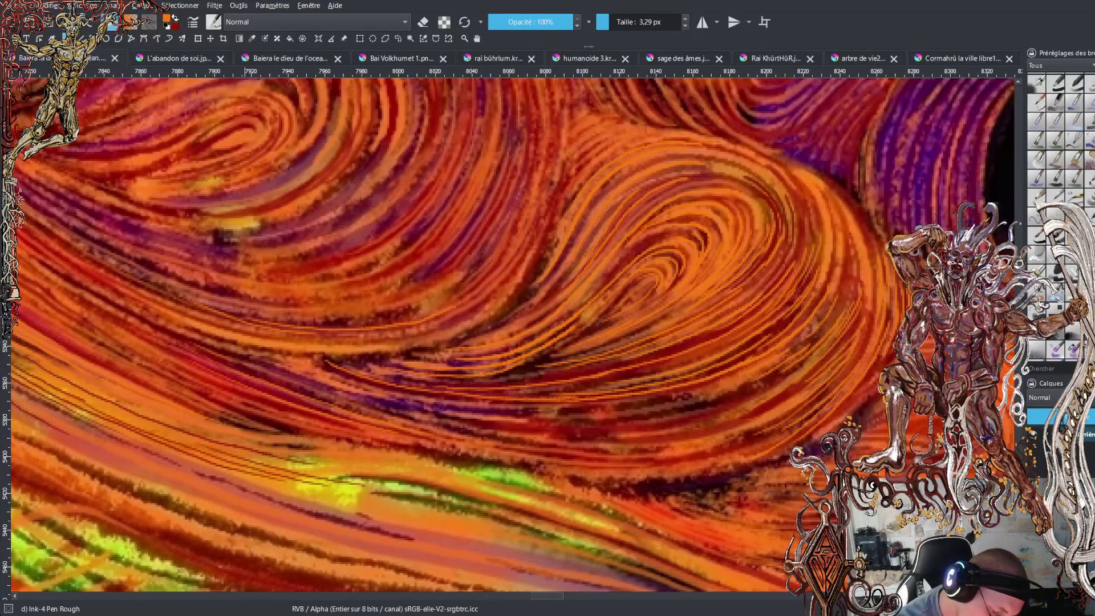
pyautogui.moveTo(317, 326)
pyautogui.mouseDown()
pyautogui.moveTo(413, 320)
pyautogui.moveTo(477, 285)
pyautogui.mouseUp()
pyautogui.moveTo(346, 321)
pyautogui.mouseDown()
pyautogui.moveTo(414, 311)
pyautogui.moveTo(484, 268)
pyautogui.mouseUp()
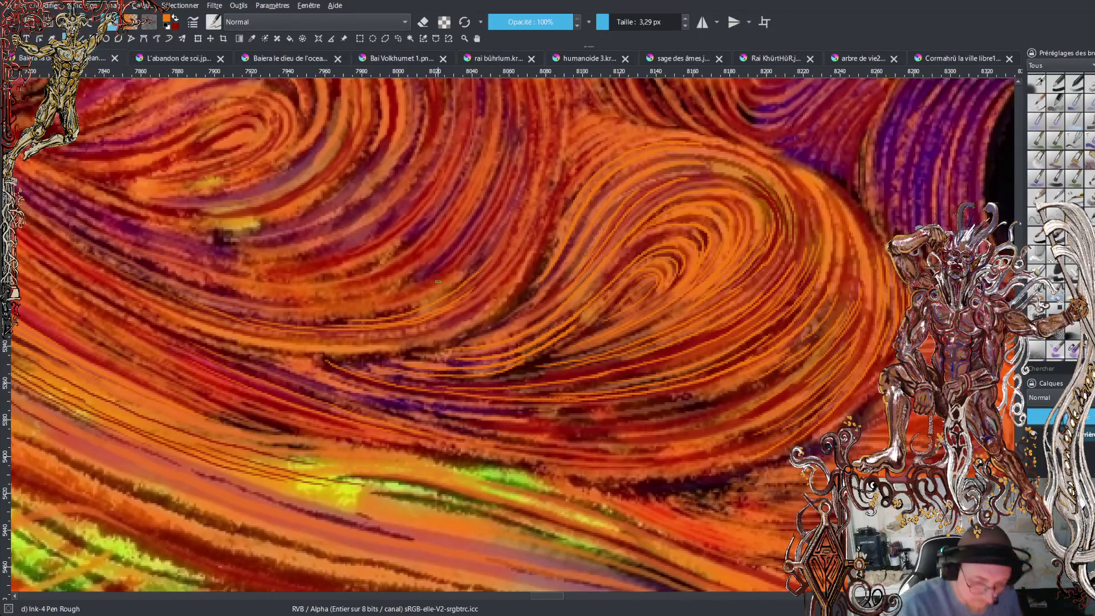
pyautogui.press('-')
pyautogui.press('-')
pyautogui.press('-')
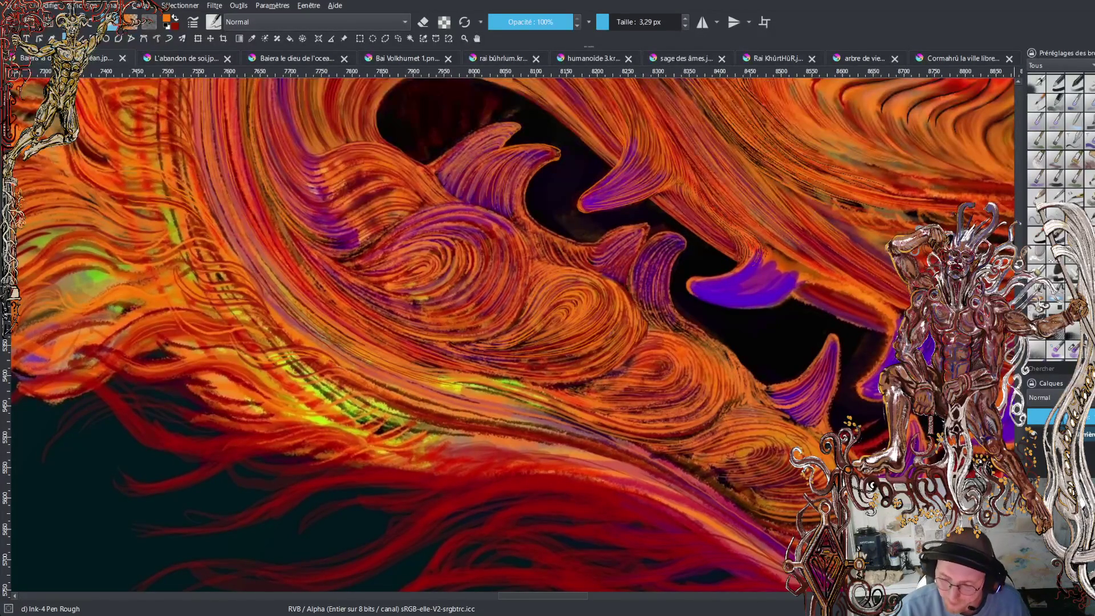
# Set the brush size to 4,83 px and sample orange from the fur around the mouth.
pyautogui.scroll(5, 508, 337)
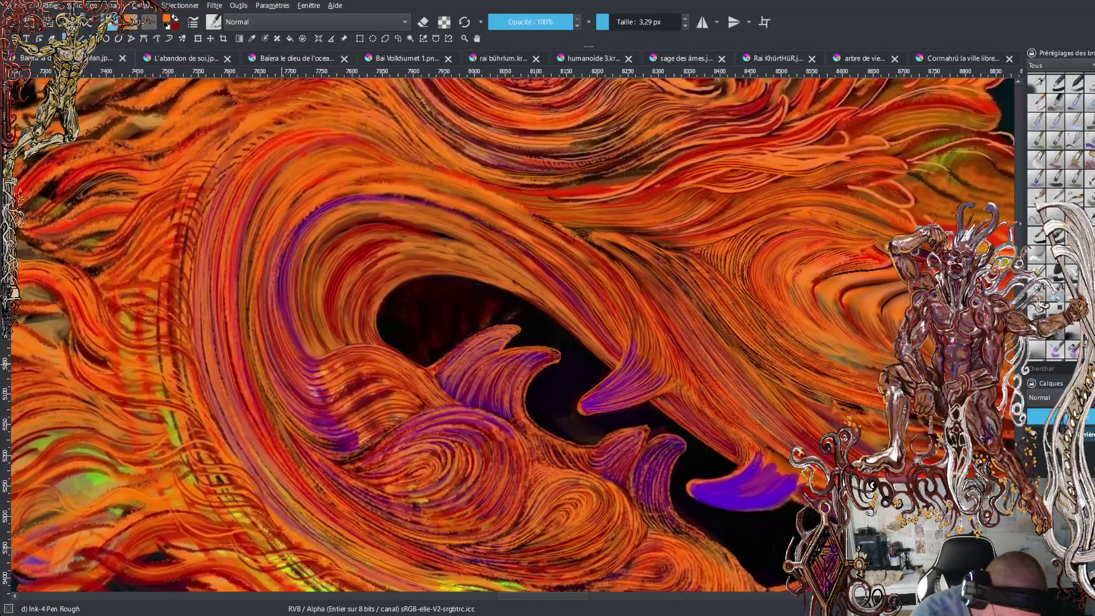
pyautogui.click(609, 21)
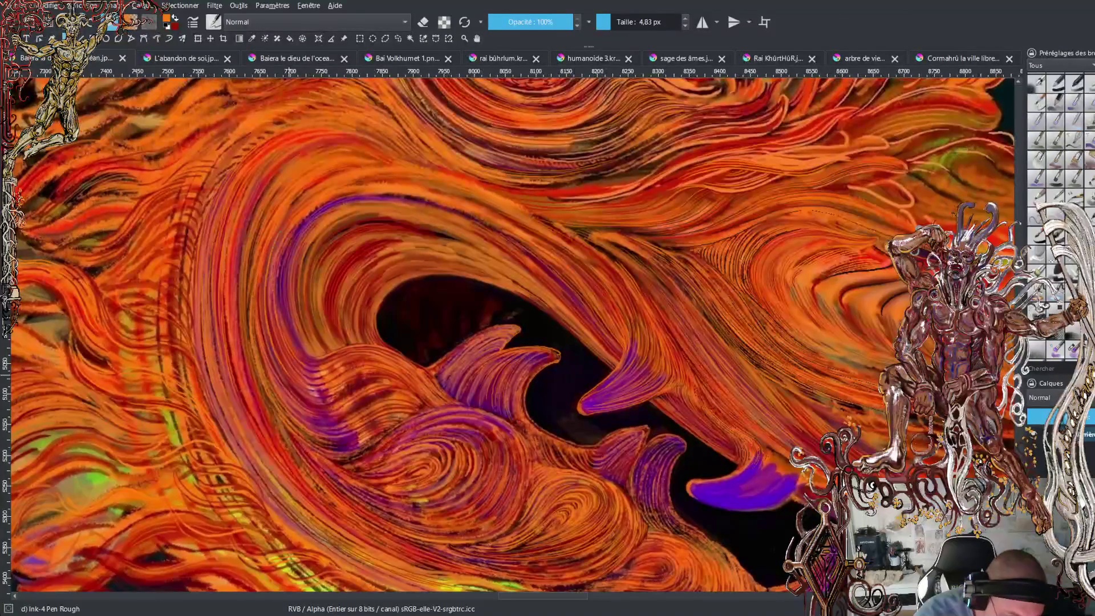
pyautogui.keyDown('ctrl'); pyautogui.click(344, 169); pyautogui.keyUp('ctrl')
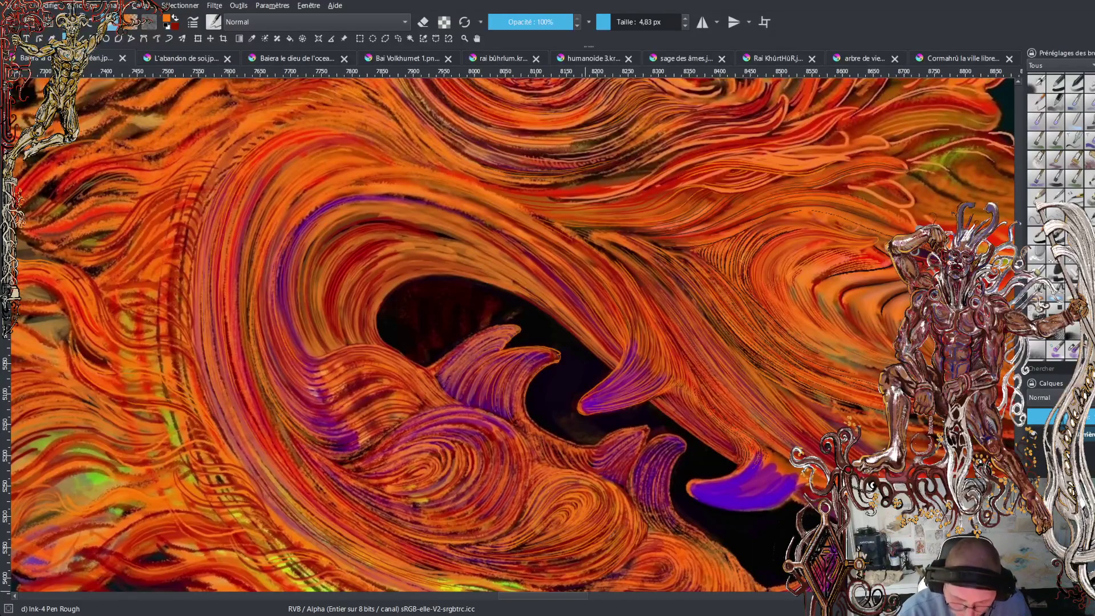
pyautogui.press('-')
pyautogui.press('-')
pyautogui.press('-')
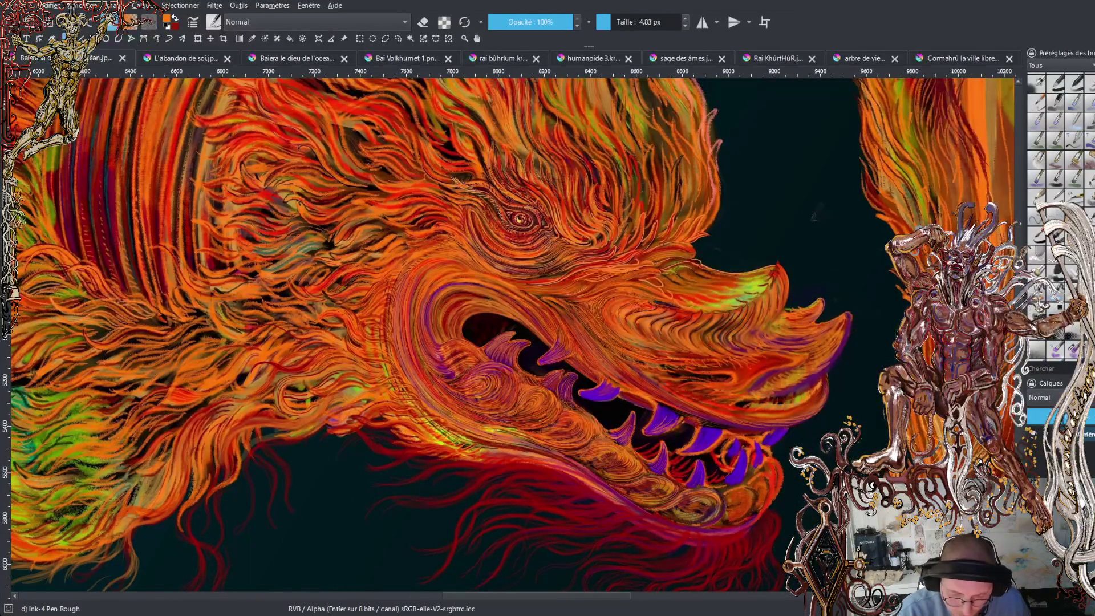
# Zoom out once to see the full phoenix-dragon image, then zoom in twice on the fanged mouth.
pyautogui.press('-')
pyautogui.press('-')
pyautogui.press('-')
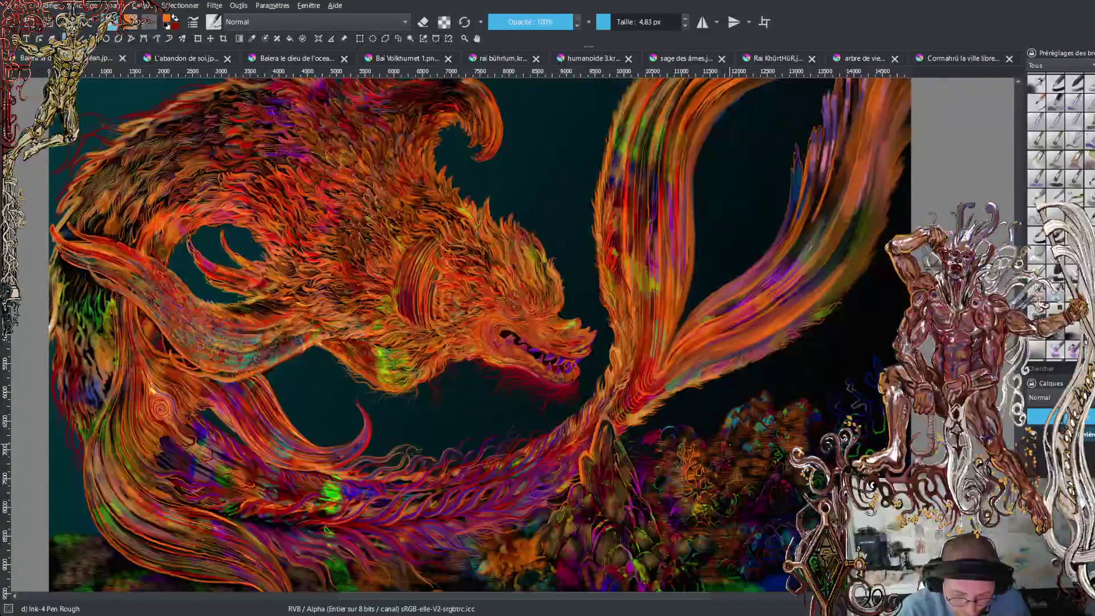
pyautogui.press('+')
pyautogui.press('+')
pyautogui.press('+')
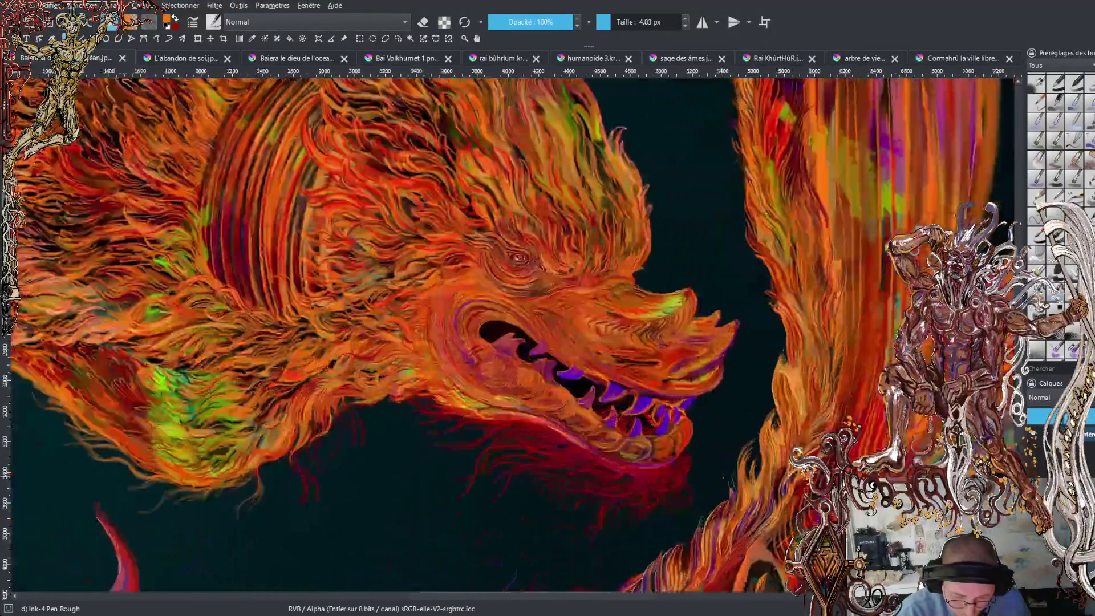
pyautogui.press('+')
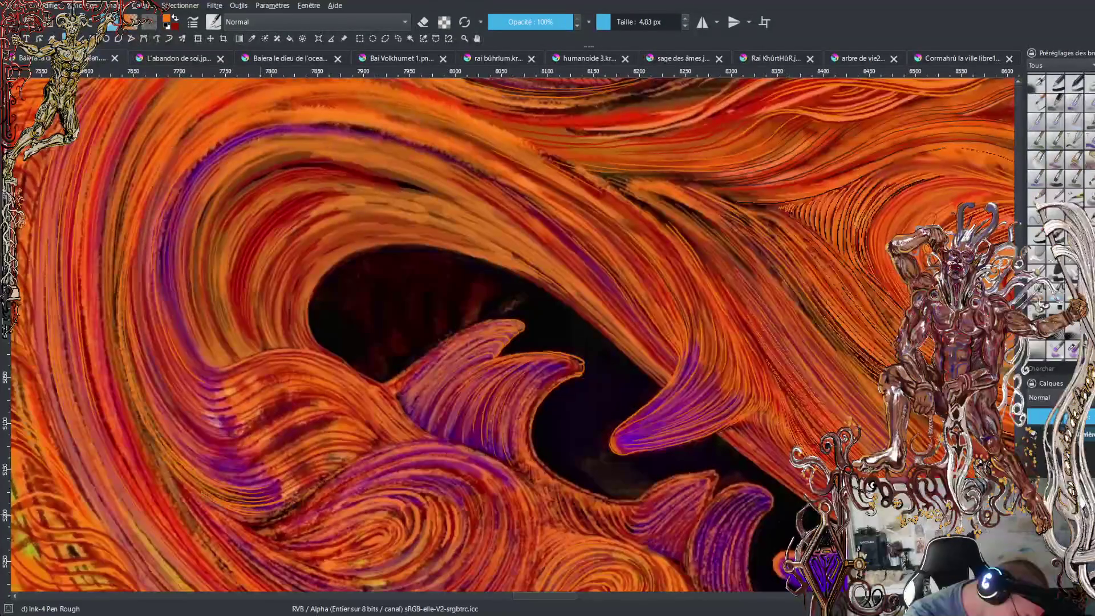
# Paint a short thin stroke along the purple-orange strands below the fangs, then swap colours.
pyautogui.moveTo(267, 519)
pyautogui.mouseDown()
pyautogui.moveTo(212, 504)
pyautogui.moveTo(294, 512)
pyautogui.moveTo(270, 525)
pyautogui.moveTo(291, 519)
pyautogui.mouseUp()
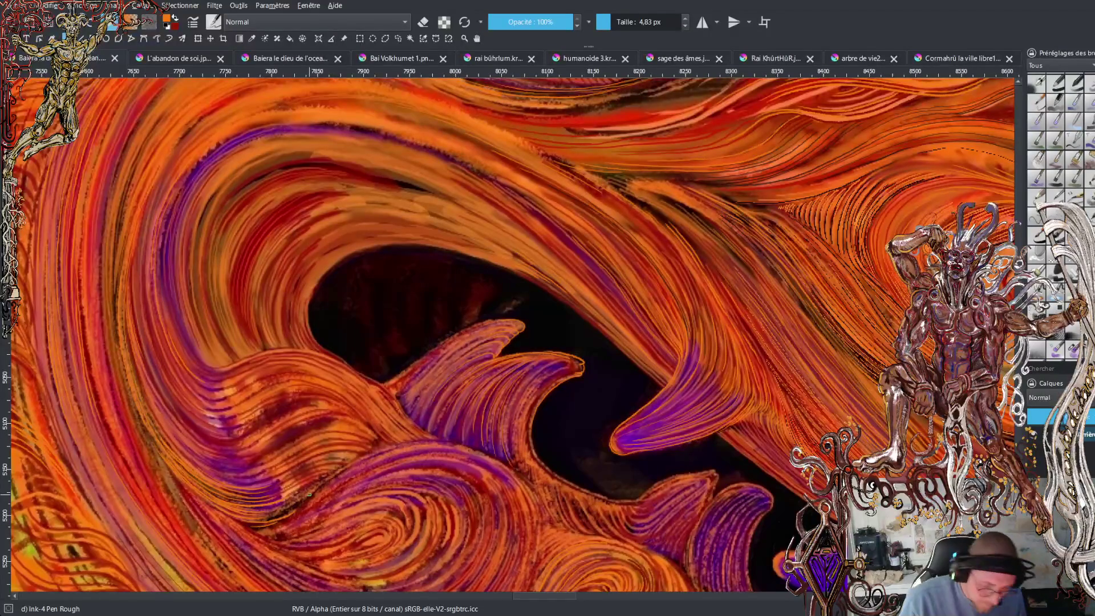
pyautogui.press('x')
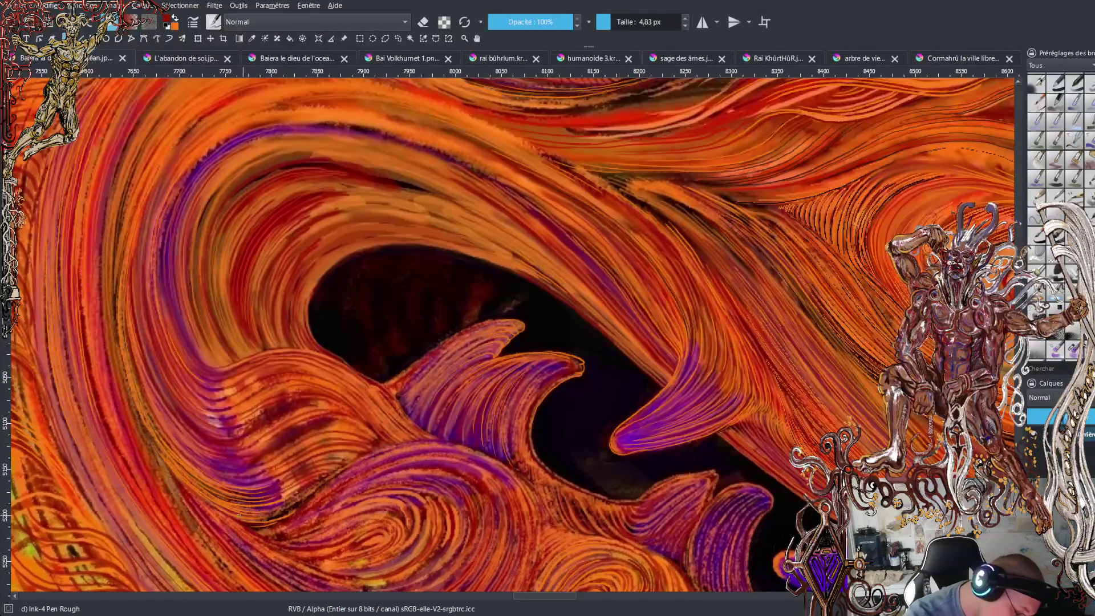
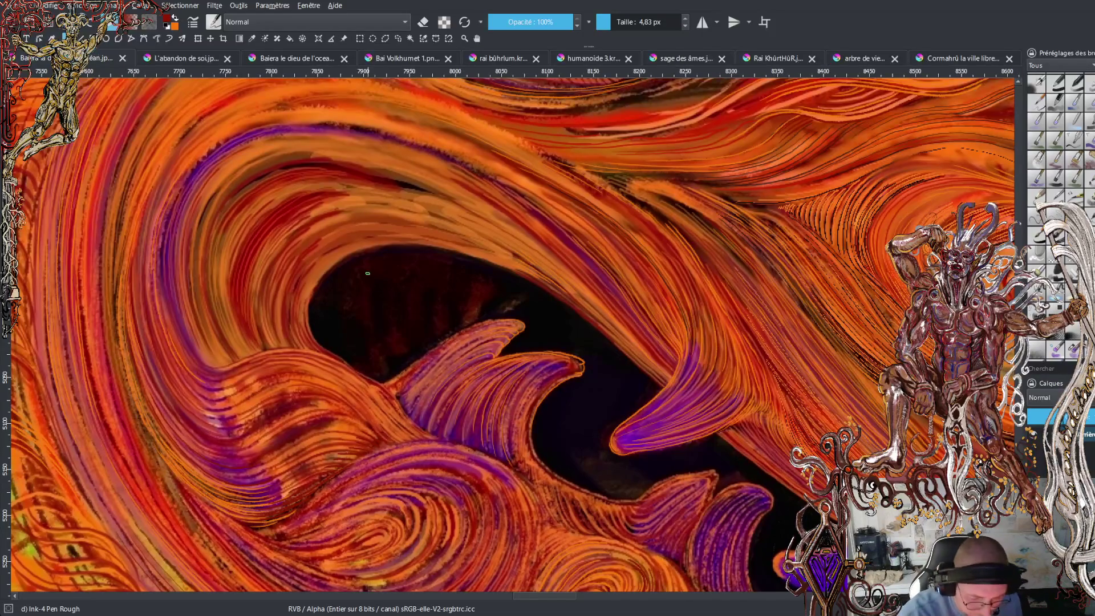
# Ink dark lines along the purple fang's upper edge and the orange strands, then set the brush to 3.29 px.
pyautogui.scroll(-3, 367, 273)
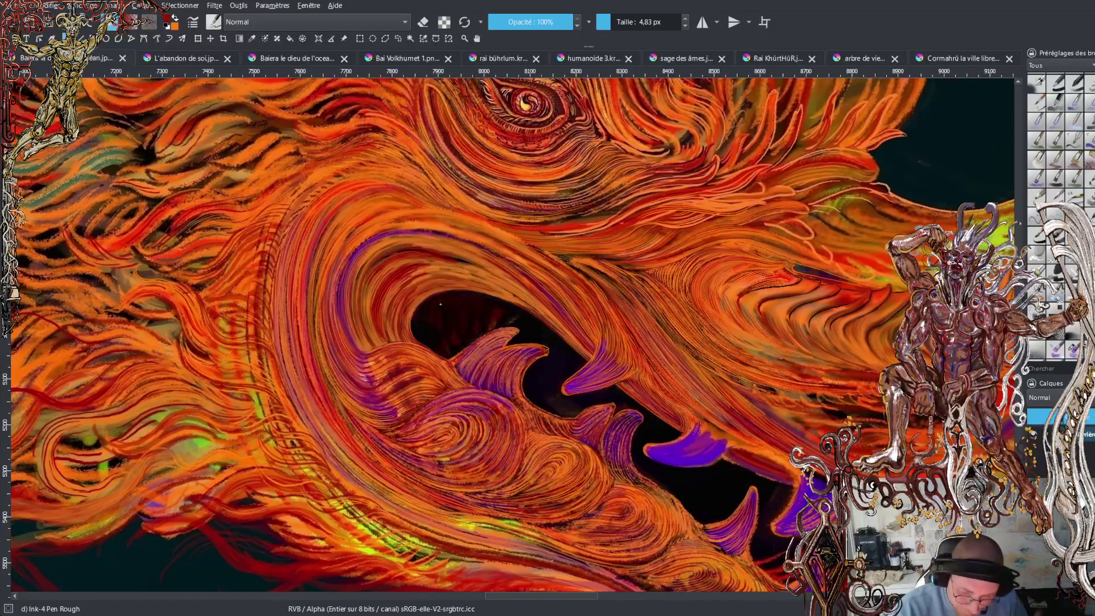
pyautogui.press('-')
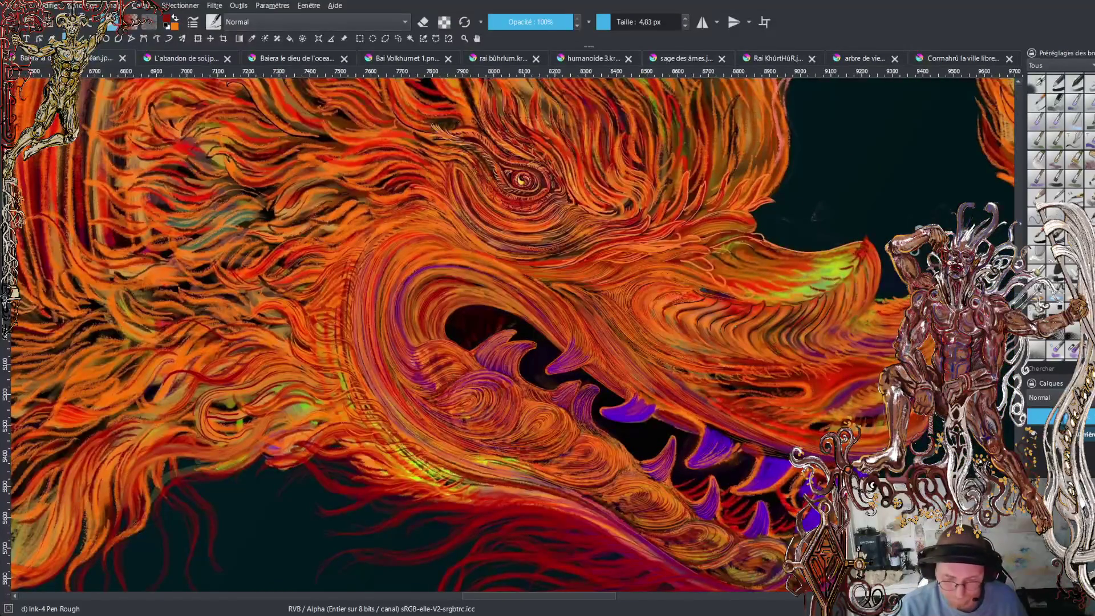
pyautogui.scroll(-2, 511, 334)
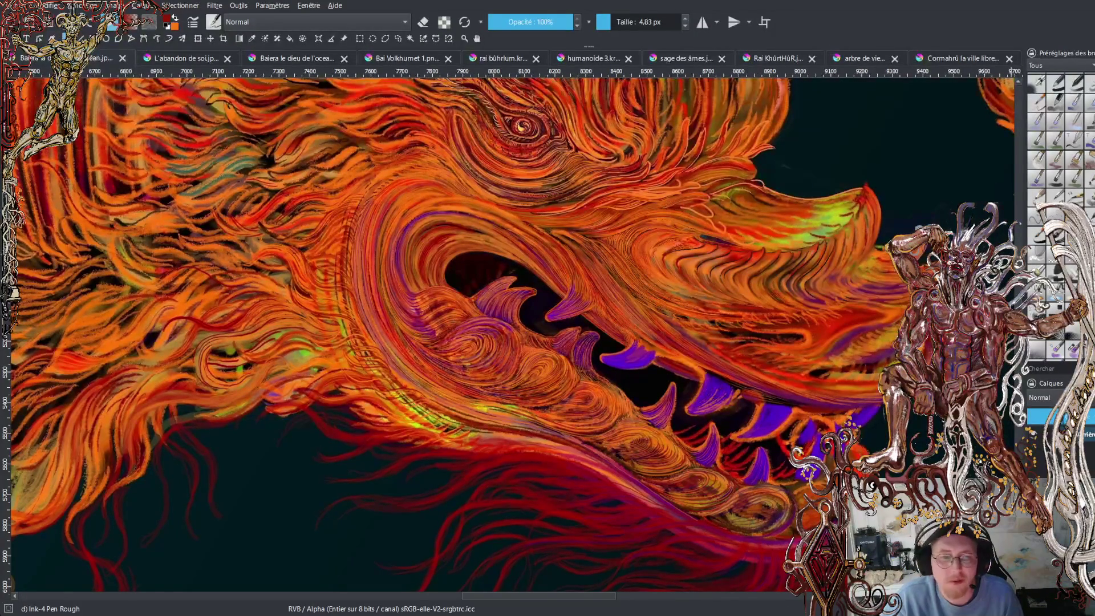
pyautogui.hotkey('alt', 'Tab')
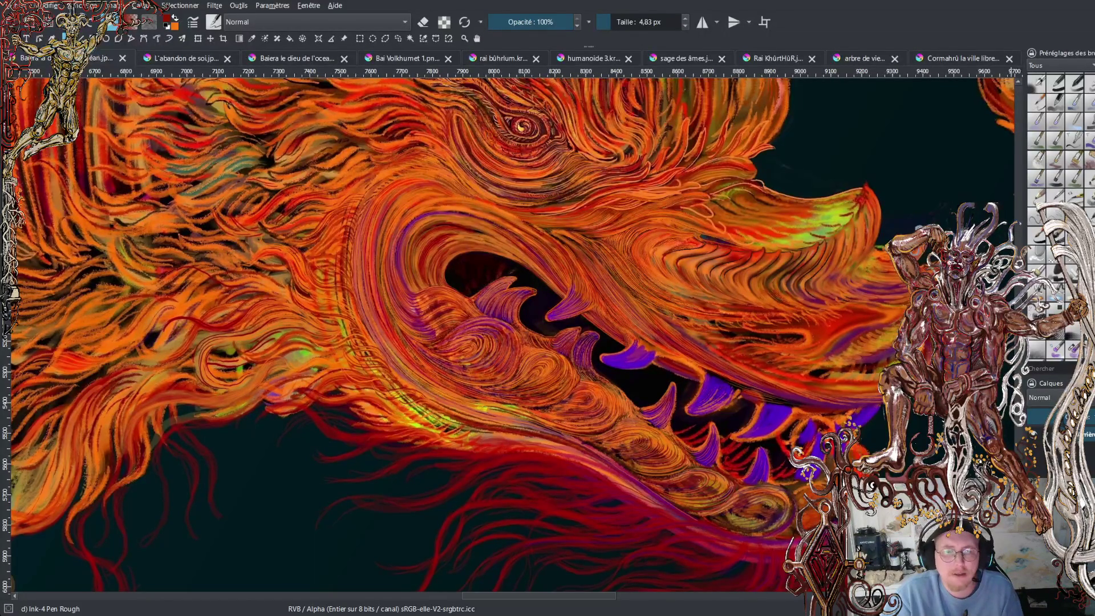
pyautogui.scroll(3, 501, 257)
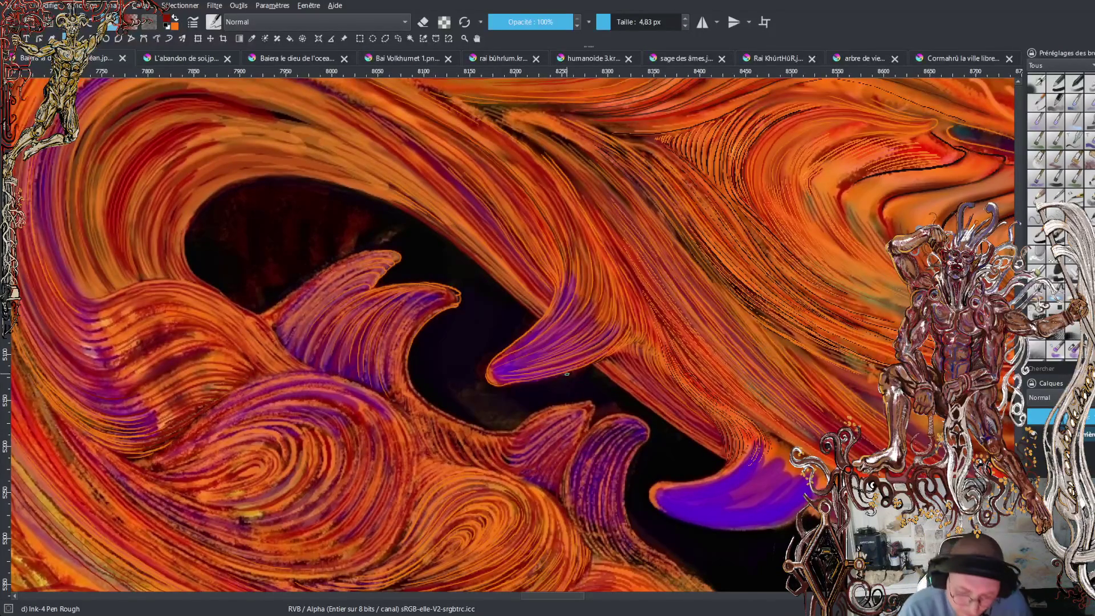
pyautogui.scroll(2, 565, 374)
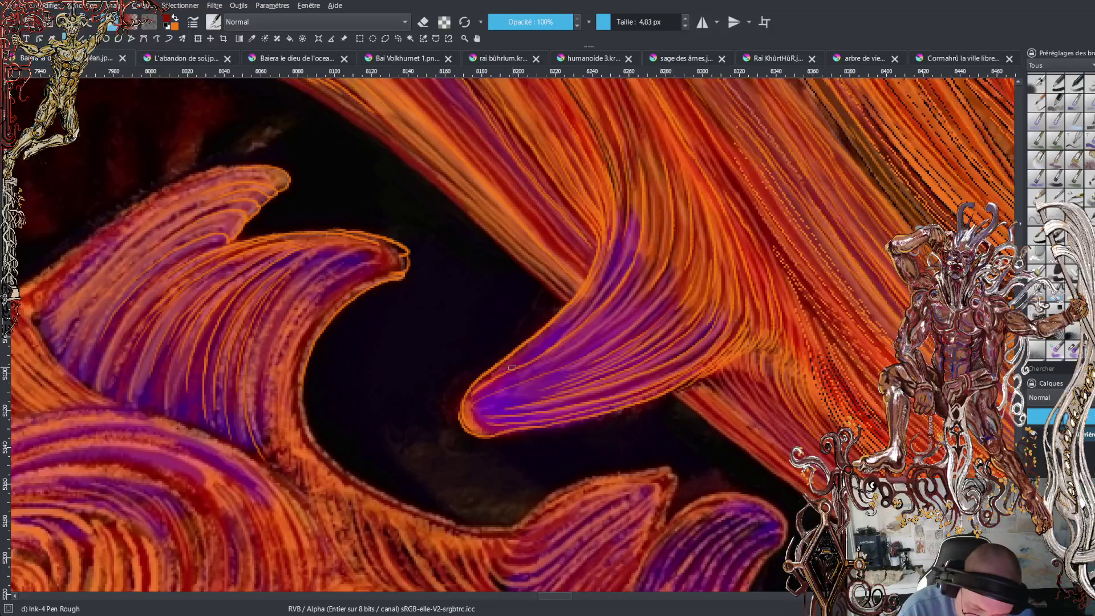
pyautogui.moveTo(544, 348)
pyautogui.mouseDown()
pyautogui.moveTo(608, 290)
pyautogui.moveTo(634, 236)
pyautogui.mouseUp()
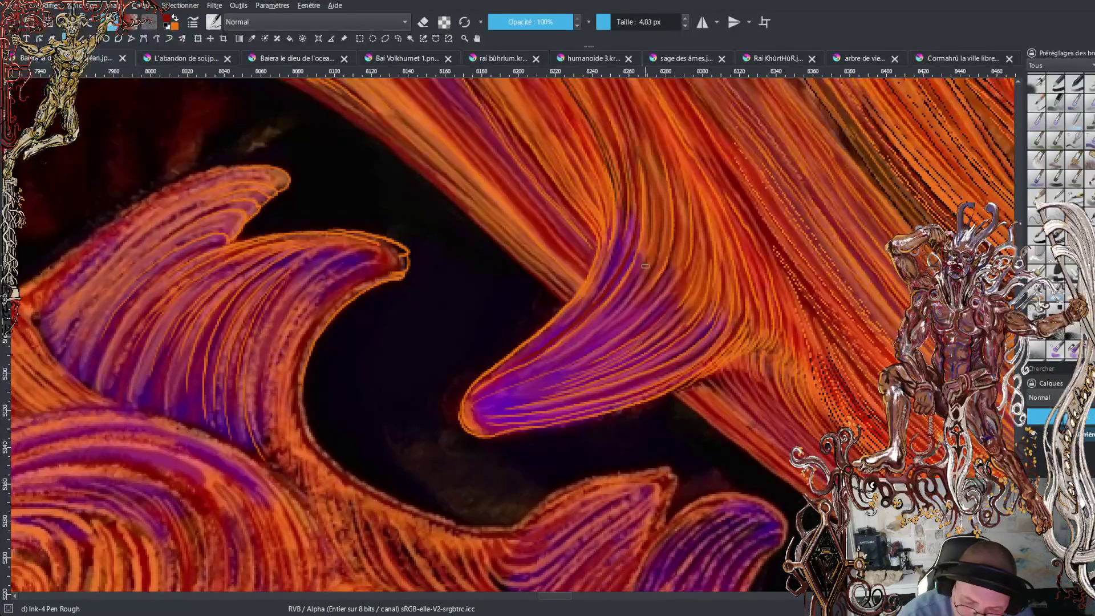
pyautogui.moveTo(647, 251); pyautogui.dragTo(653, 199)
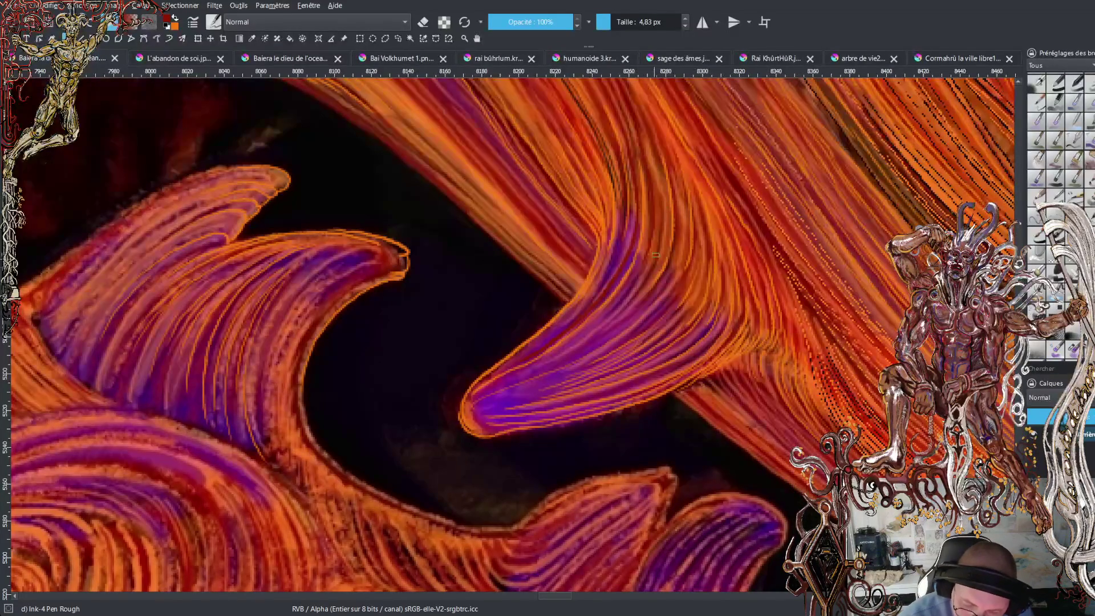
pyautogui.moveTo(656, 181); pyautogui.dragTo(643, 122)
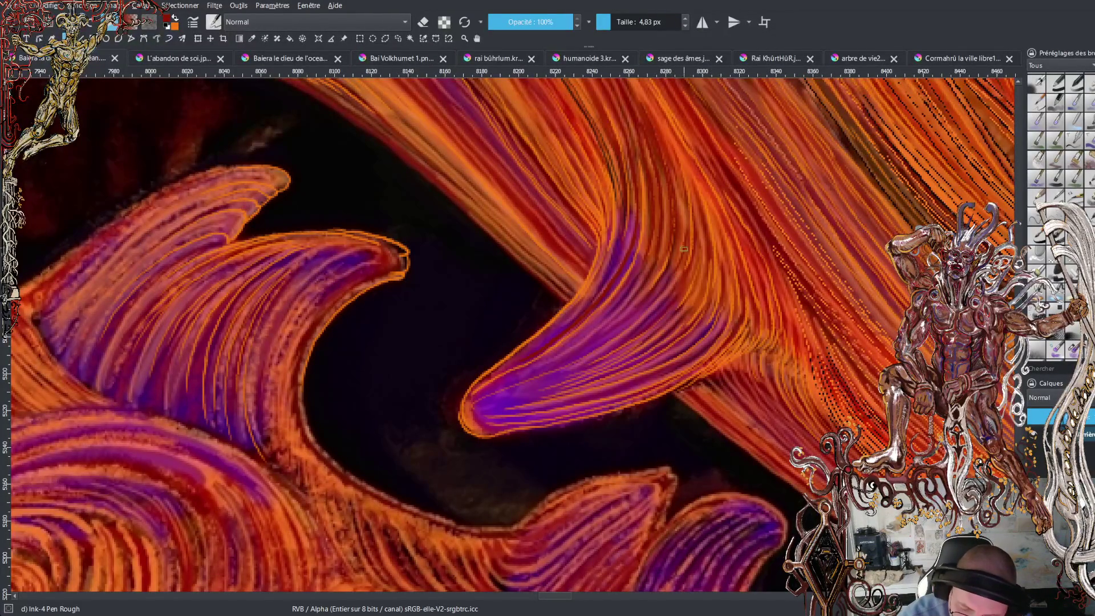
pyautogui.click(607, 22)
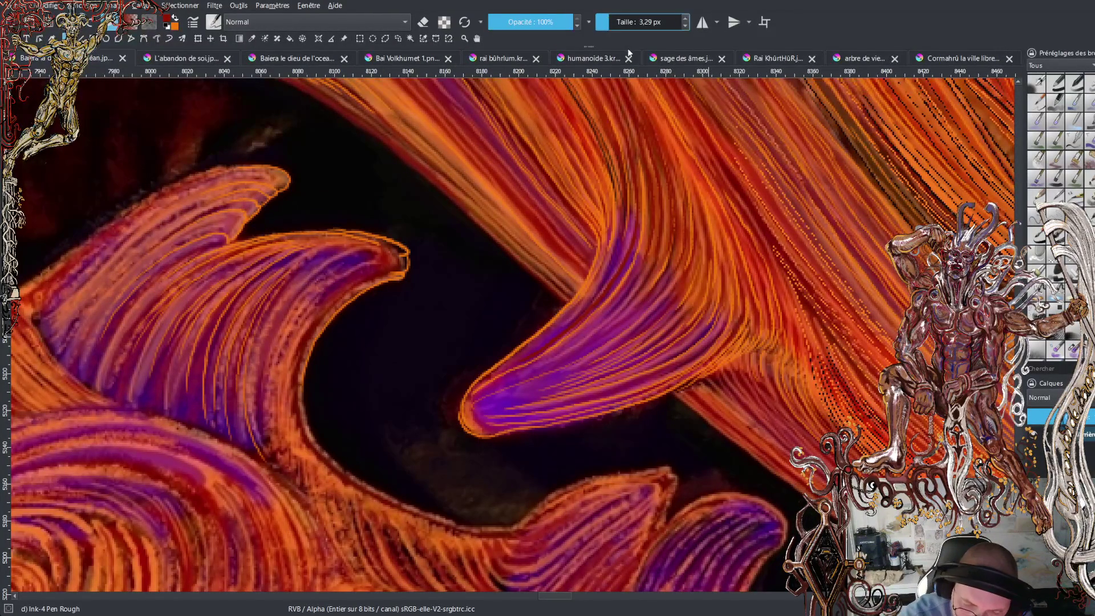
# Ink thin dark lines up the orange strands and along the purple fang strands.
pyautogui.moveTo(689, 285); pyautogui.dragTo(700, 208)
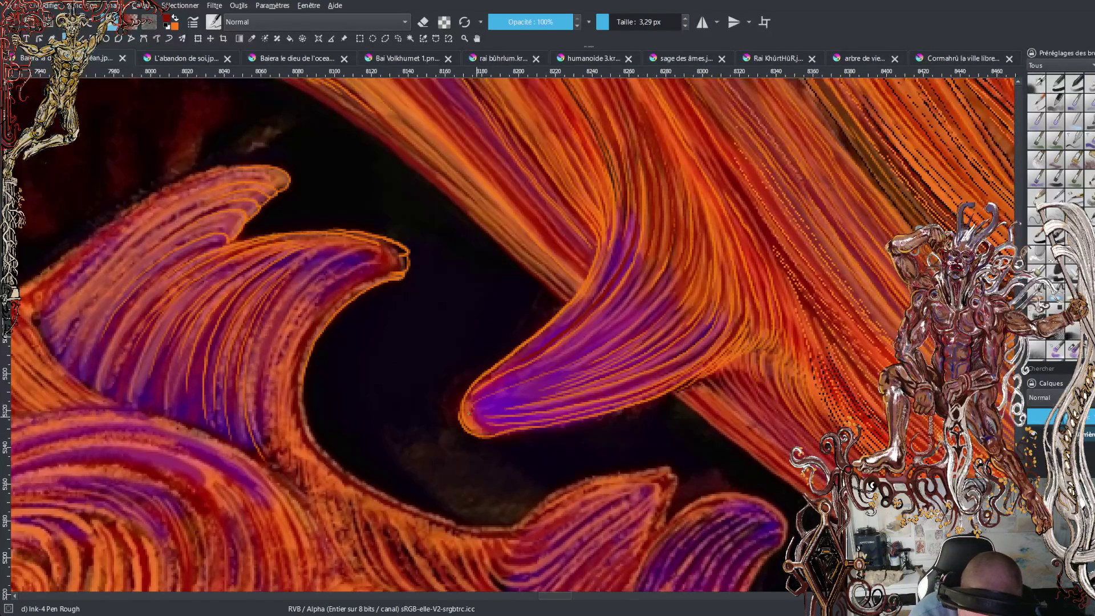
pyautogui.moveTo(544, 398); pyautogui.dragTo(630, 371)
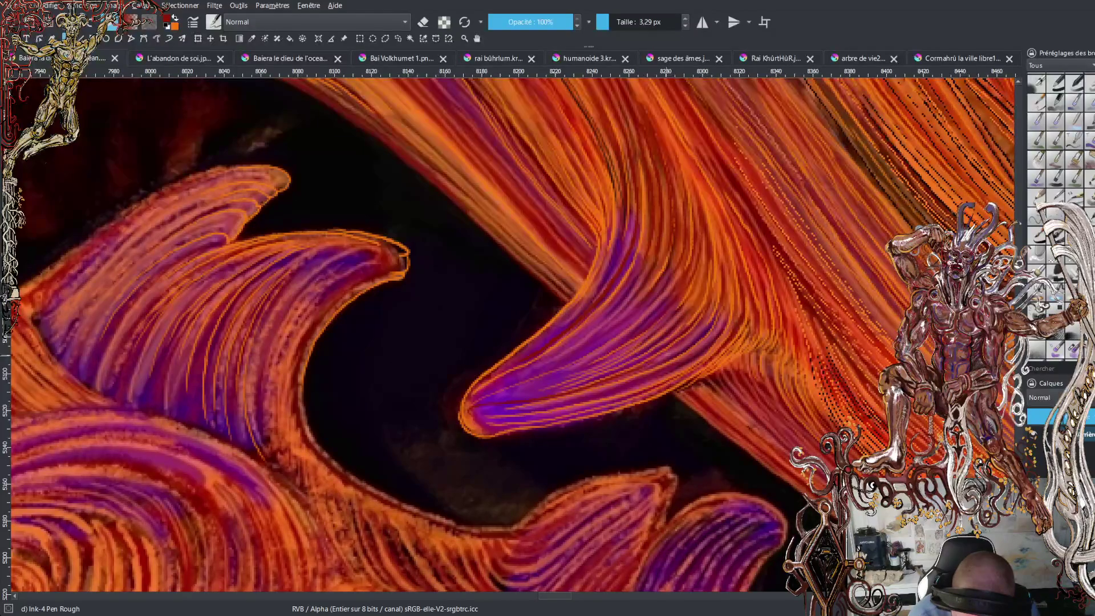
pyautogui.moveTo(552, 393)
pyautogui.mouseDown()
pyautogui.moveTo(600, 377)
pyautogui.moveTo(576, 376)
pyautogui.moveTo(637, 345)
pyautogui.mouseUp()
pyautogui.moveTo(556, 375); pyautogui.dragTo(586, 363)
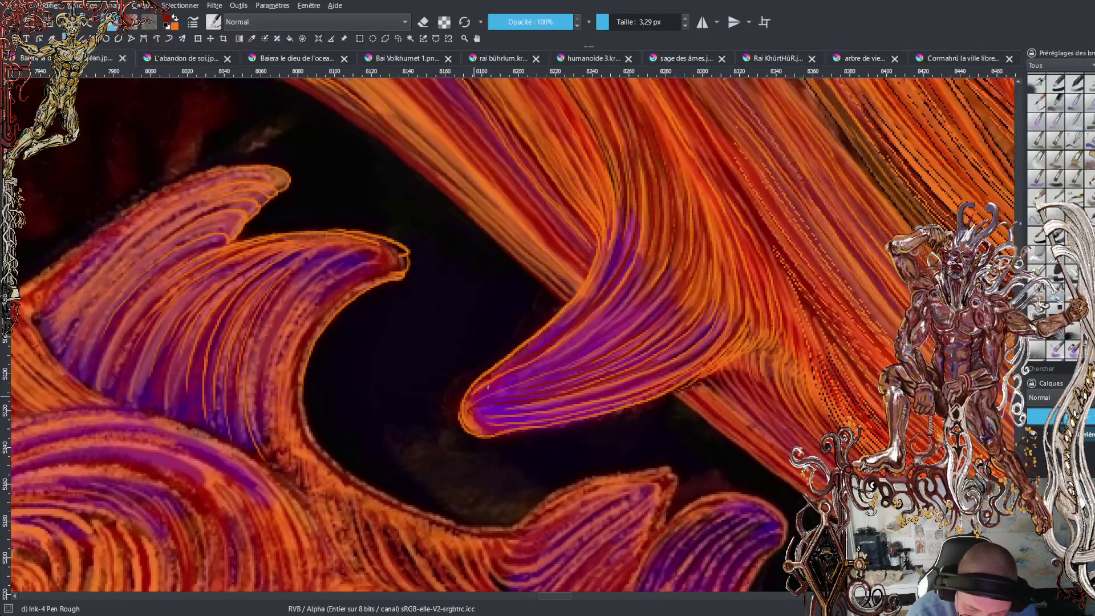
pyautogui.moveTo(523, 371); pyautogui.dragTo(648, 294)
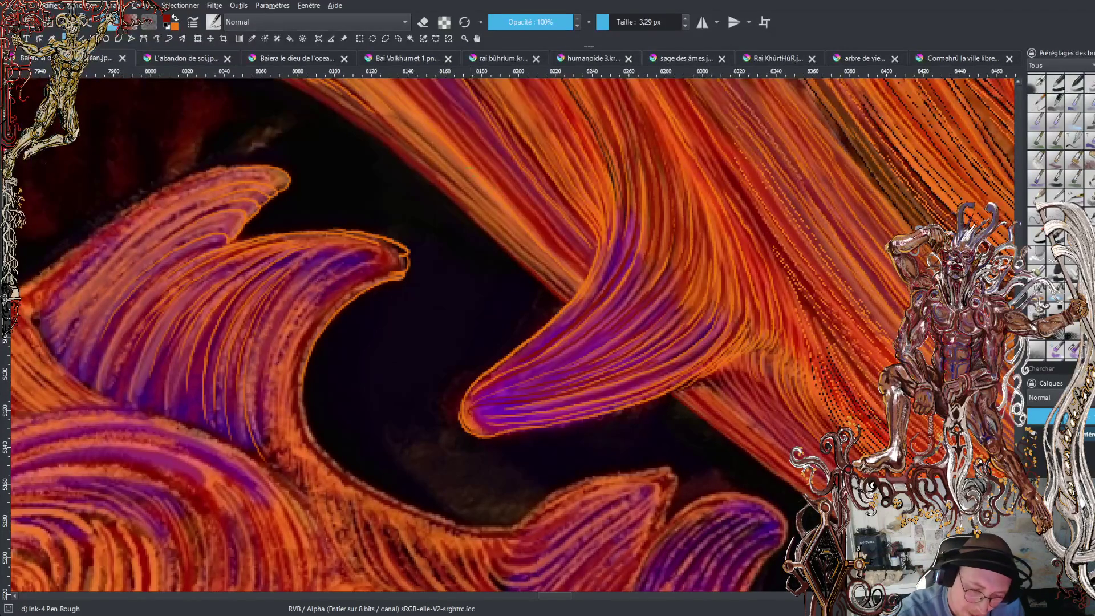
# Ink several thin dark diagonal lines up through the orange hair.
pyautogui.moveTo(447, 153); pyautogui.dragTo(493, 198)
pyautogui.moveTo(467, 163); pyautogui.dragTo(570, 269)
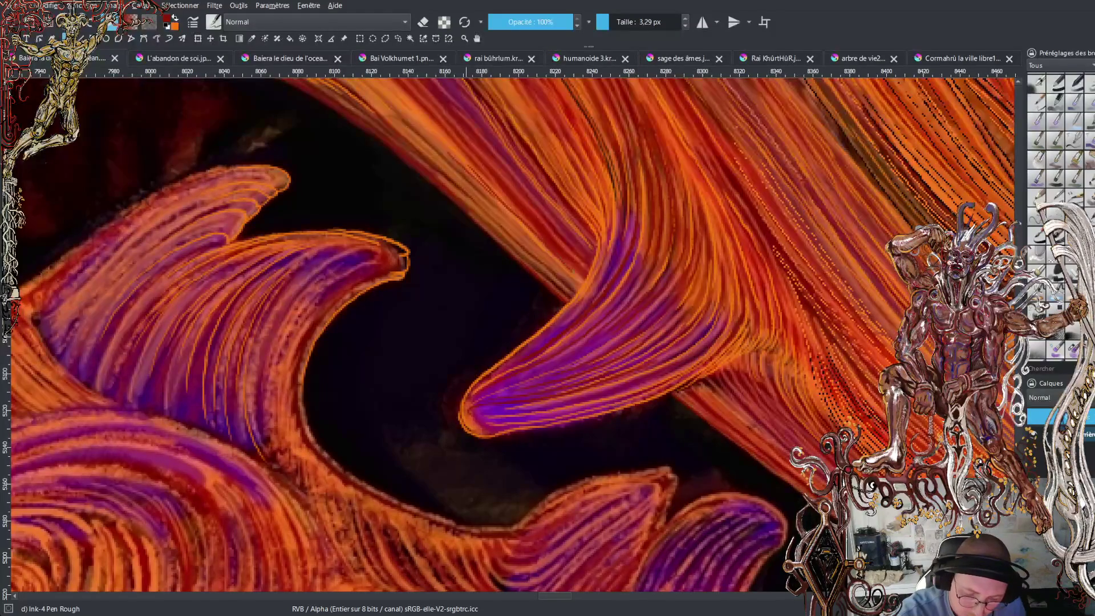
pyautogui.moveTo(520, 211); pyautogui.dragTo(399, 86)
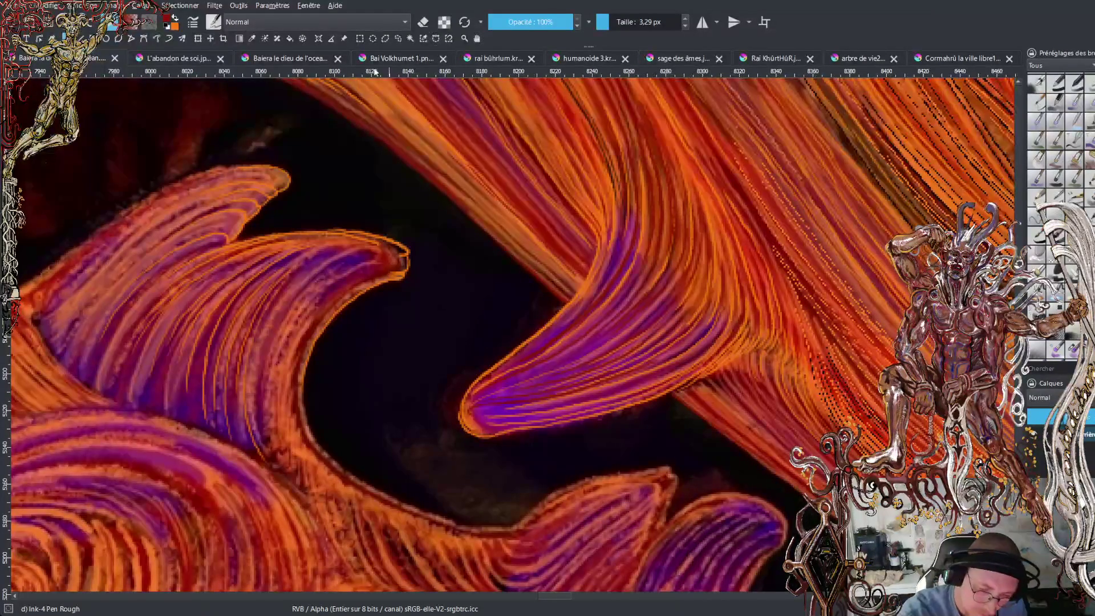
pyautogui.moveTo(570, 191); pyautogui.dragTo(513, 97)
pyautogui.moveTo(583, 211); pyautogui.dragTo(505, 100)
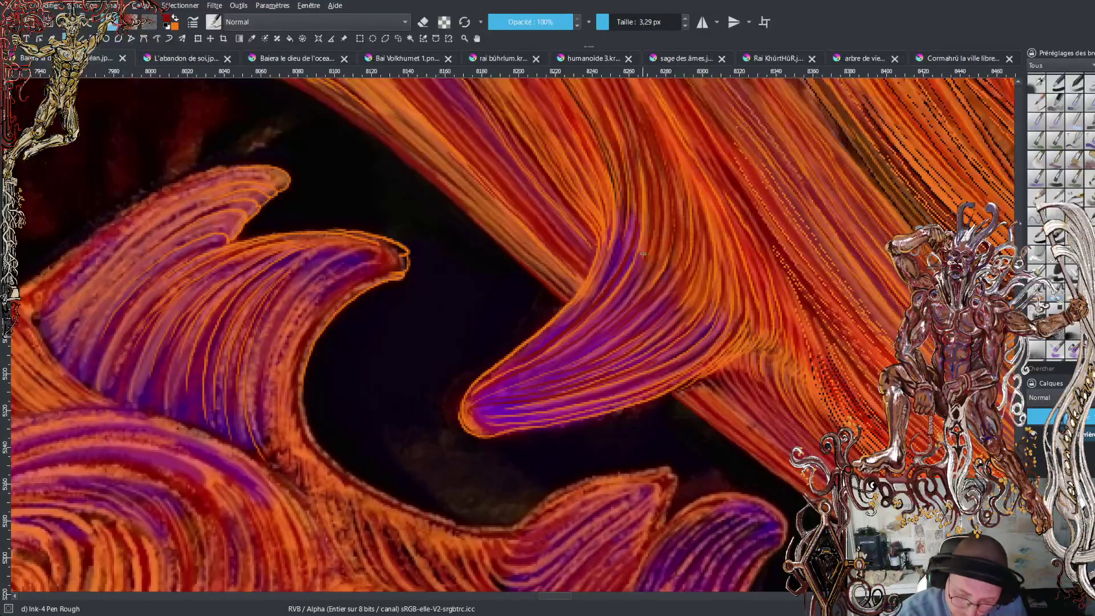
# Switch to orange and paint fine bright strands up the hair and along the purple fang.
pyautogui.press('x')
pyautogui.moveTo(629, 297)
pyautogui.mouseDown()
pyautogui.moveTo(654, 248)
pyautogui.moveTo(657, 196)
pyautogui.moveTo(626, 94)
pyautogui.mouseUp()
pyautogui.moveTo(633, 180)
pyautogui.mouseDown()
pyautogui.moveTo(658, 150)
pyautogui.moveTo(640, 132)
pyautogui.mouseUp()
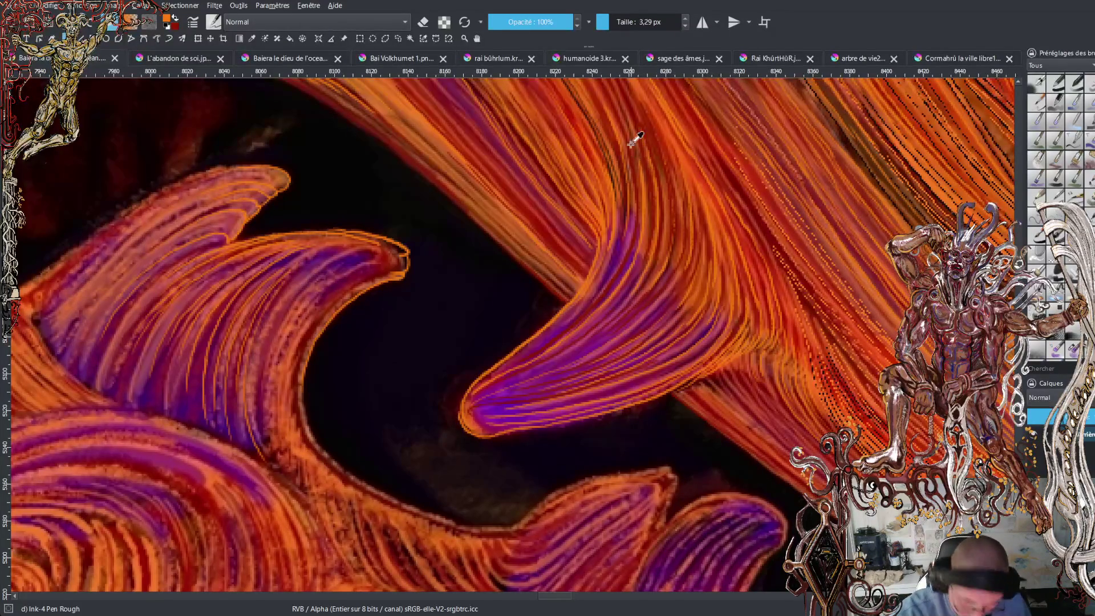
pyautogui.moveTo(654, 183); pyautogui.dragTo(631, 98)
pyautogui.moveTo(663, 173)
pyautogui.mouseDown()
pyautogui.moveTo(671, 237)
pyautogui.moveTo(651, 276)
pyautogui.moveTo(661, 239)
pyautogui.mouseUp()
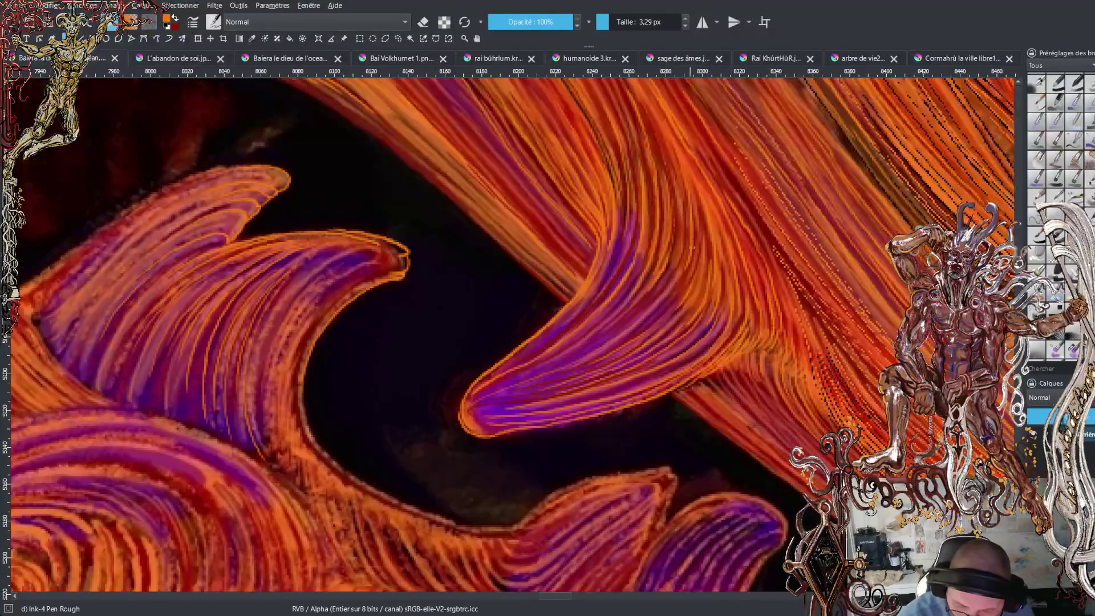
pyautogui.moveTo(664, 284)
pyautogui.mouseDown()
pyautogui.moveTo(683, 236)
pyautogui.moveTo(660, 119)
pyautogui.mouseUp()
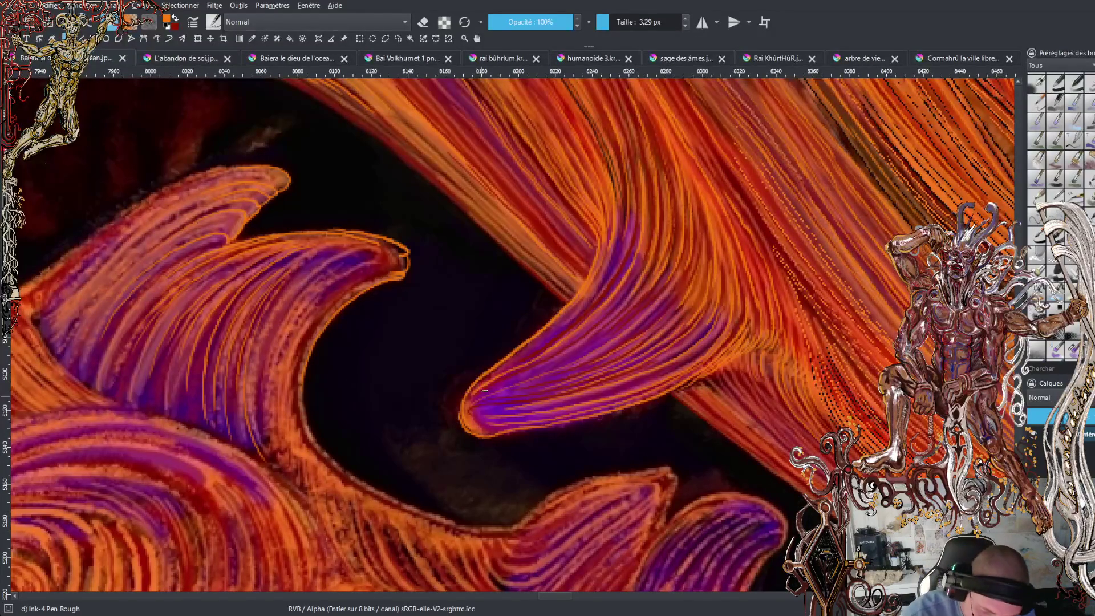
pyautogui.moveTo(497, 372); pyautogui.dragTo(599, 293)
pyautogui.moveTo(546, 336); pyautogui.dragTo(613, 254)
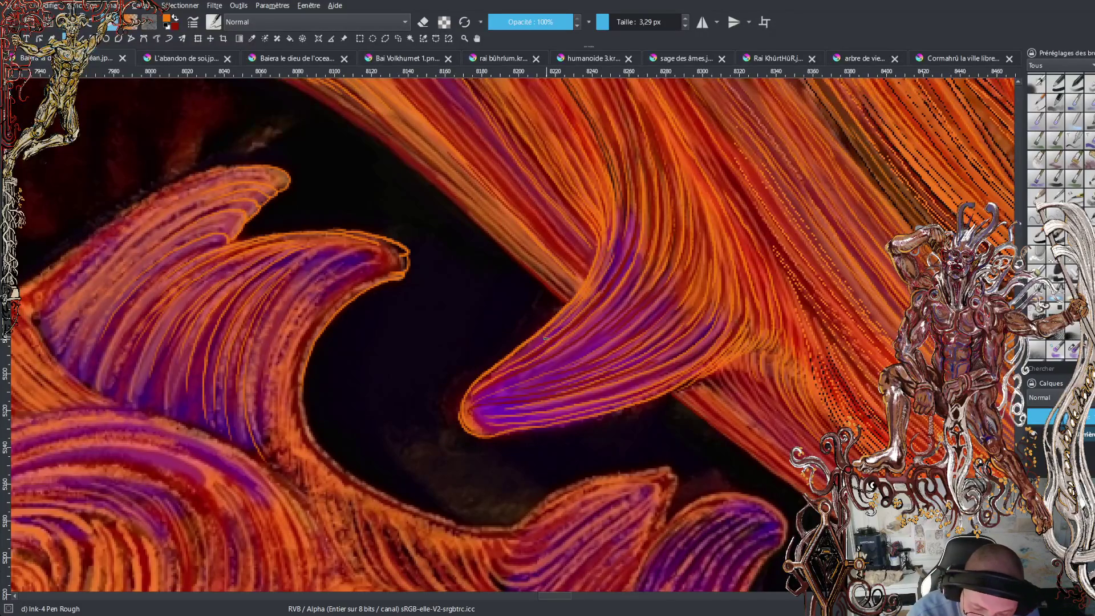
pyautogui.moveTo(524, 353); pyautogui.dragTo(546, 339)
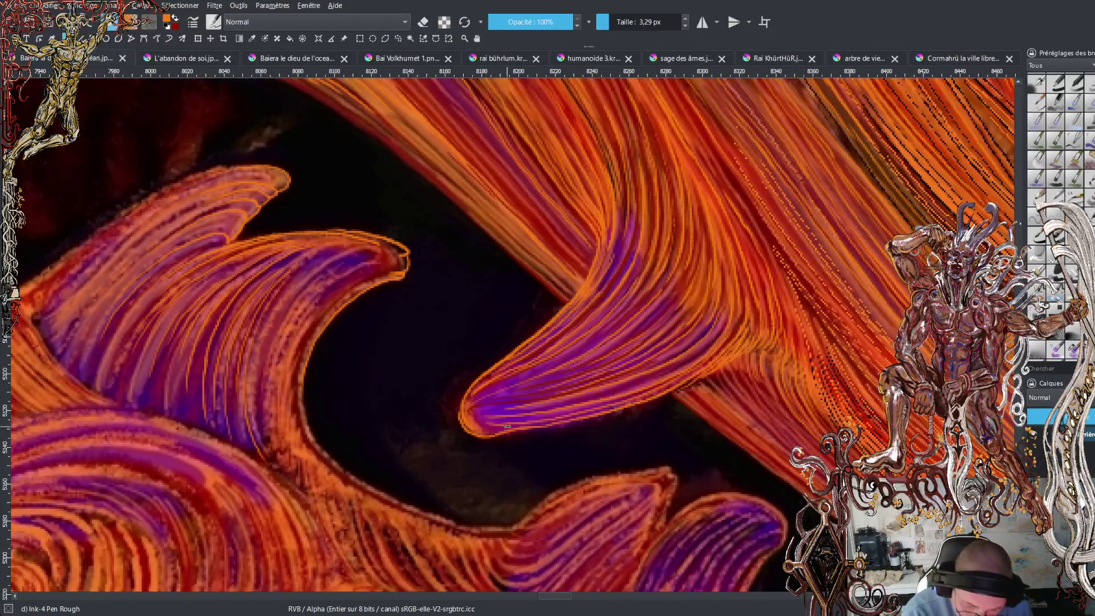
# Add bright strands across the fang tip and upper edge, then darken that edge in dark red.
pyautogui.moveTo(471, 408); pyautogui.dragTo(588, 387)
pyautogui.moveTo(495, 397); pyautogui.dragTo(605, 374)
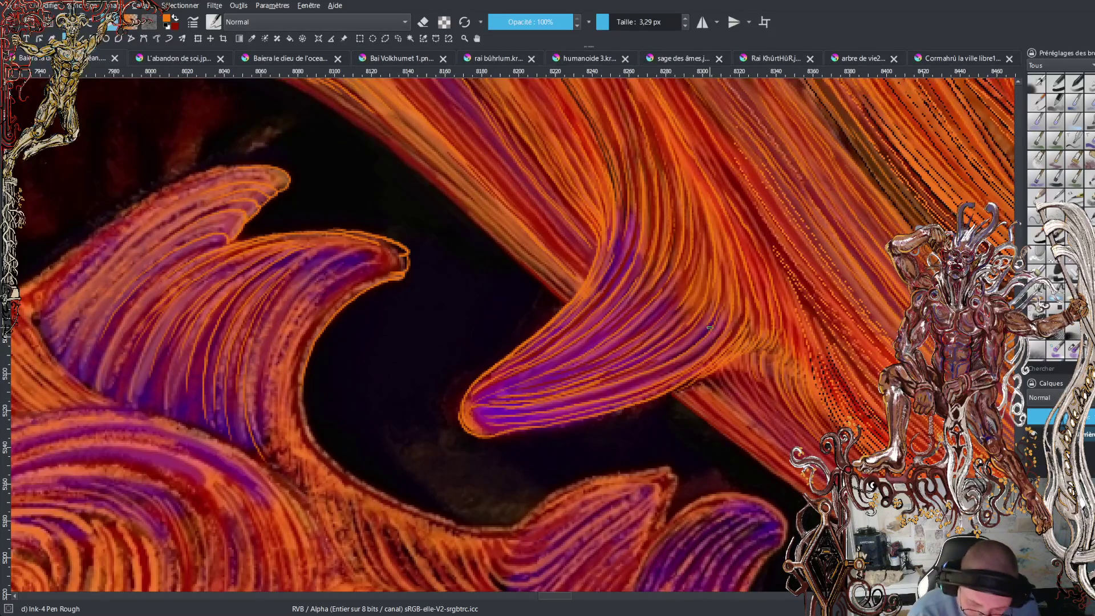
pyautogui.moveTo(621, 340)
pyautogui.mouseDown()
pyautogui.moveTo(679, 277)
pyautogui.moveTo(679, 293)
pyautogui.moveTo(696, 217)
pyautogui.mouseUp()
pyautogui.moveTo(707, 257); pyautogui.dragTo(693, 188)
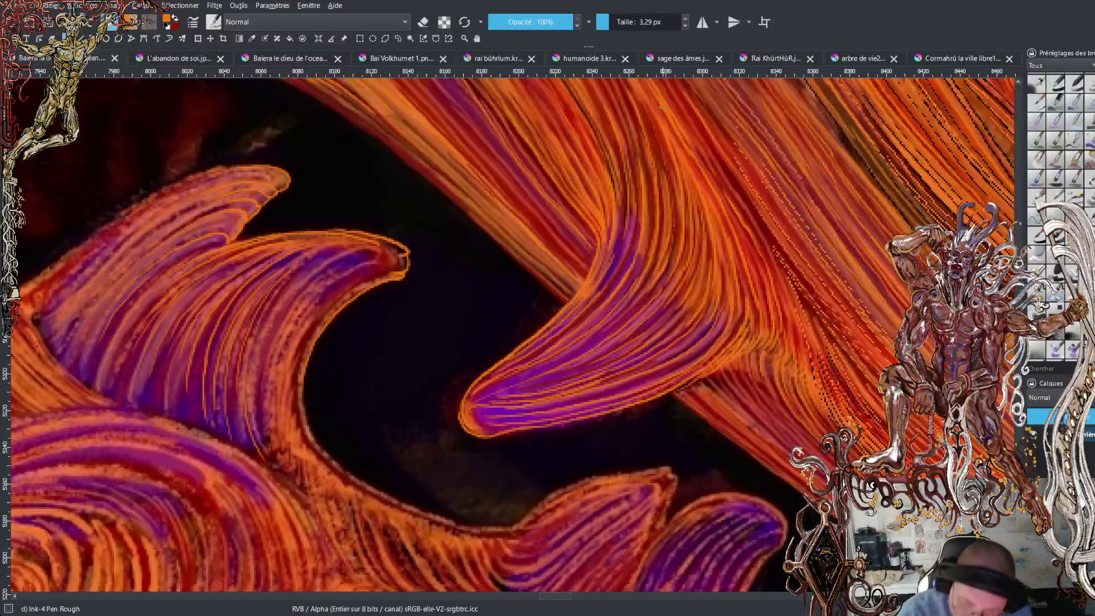
pyautogui.moveTo(466, 398); pyautogui.dragTo(484, 377)
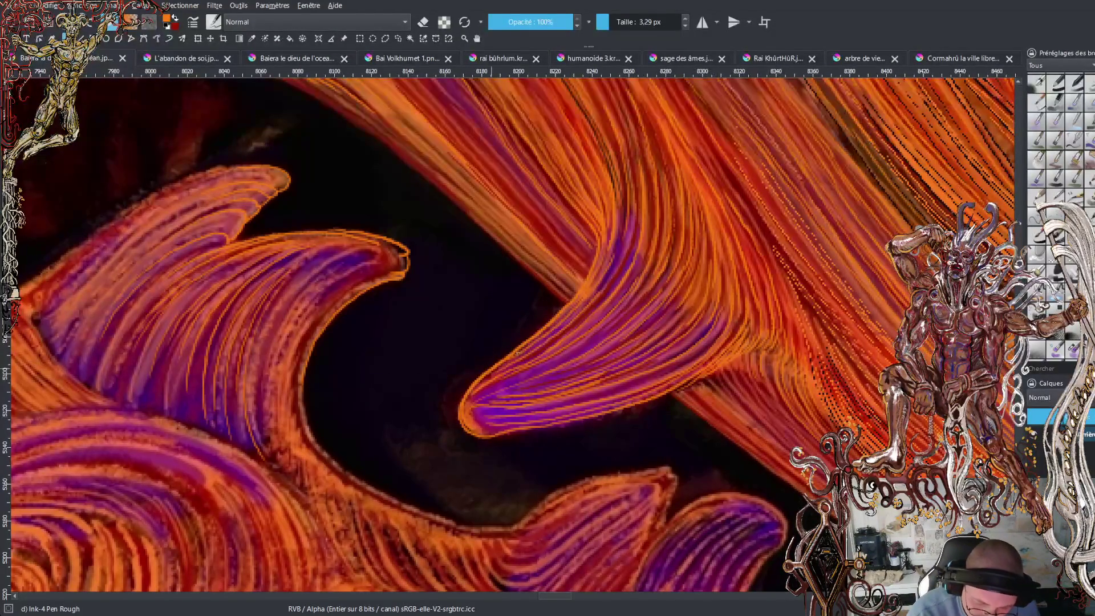
pyautogui.moveTo(458, 415)
pyautogui.mouseDown()
pyautogui.moveTo(469, 387)
pyautogui.moveTo(576, 300)
pyautogui.mouseUp()
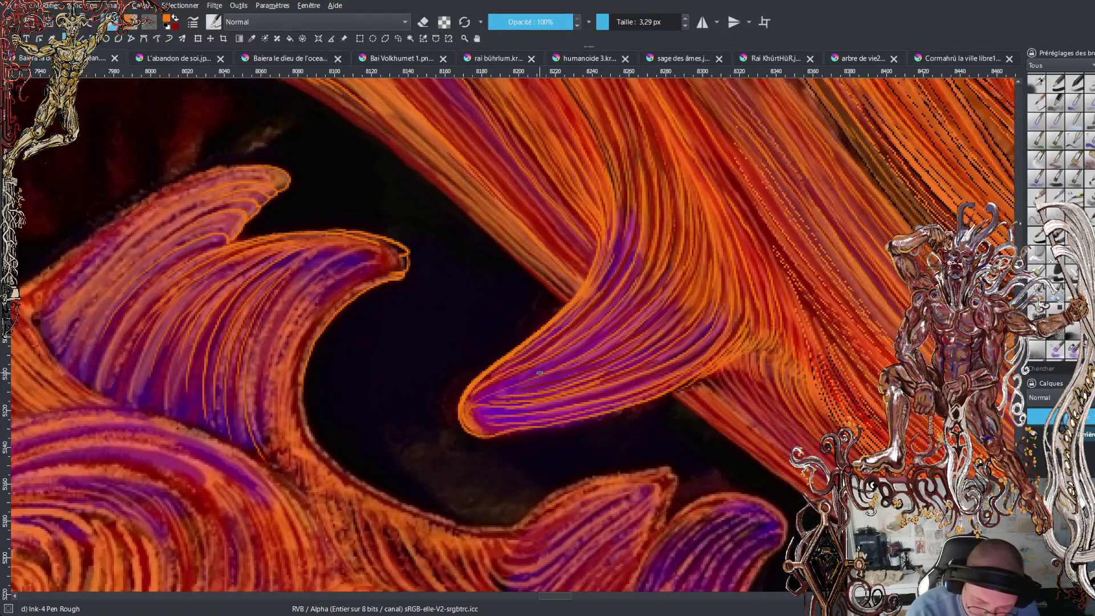
pyautogui.press('x')
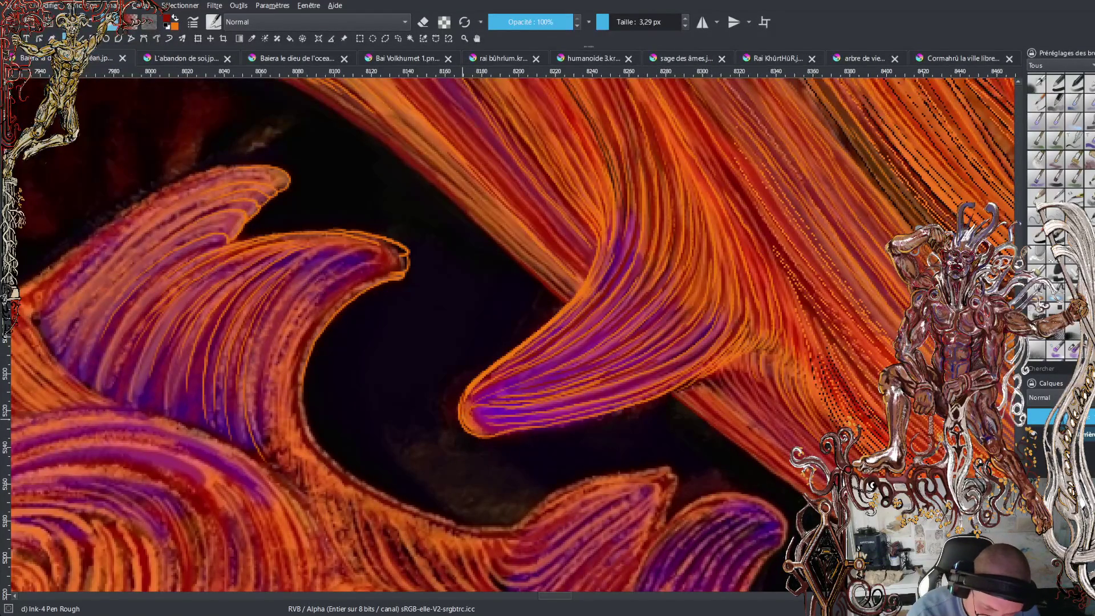
pyautogui.moveTo(463, 399)
pyautogui.mouseDown()
pyautogui.moveTo(567, 302)
pyautogui.moveTo(597, 252)
pyautogui.moveTo(599, 236)
pyautogui.moveTo(533, 149)
pyautogui.mouseUp()
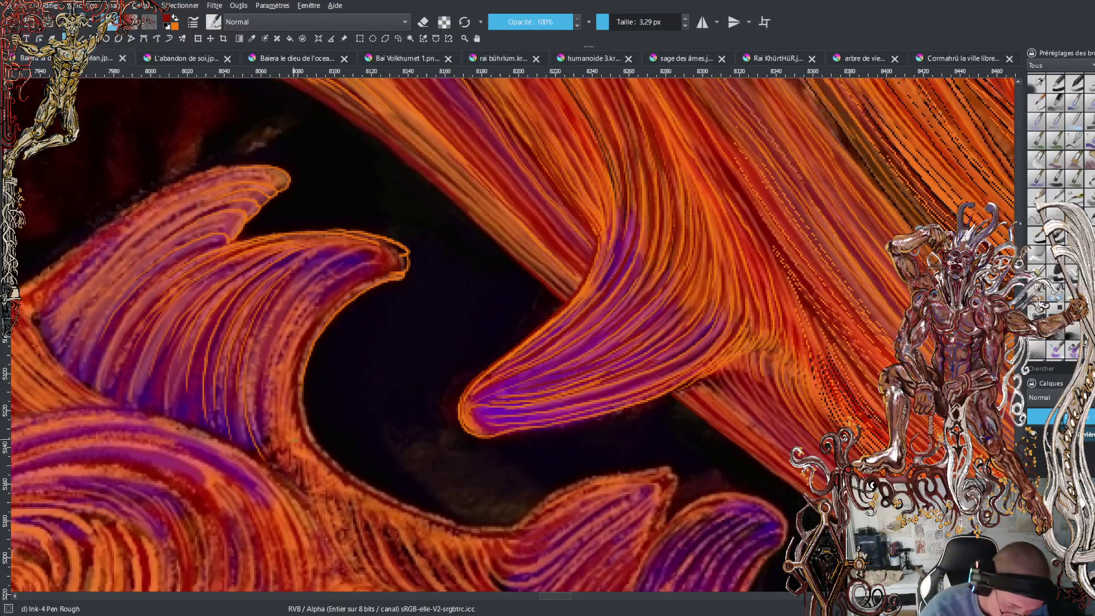
pyautogui.press('-')
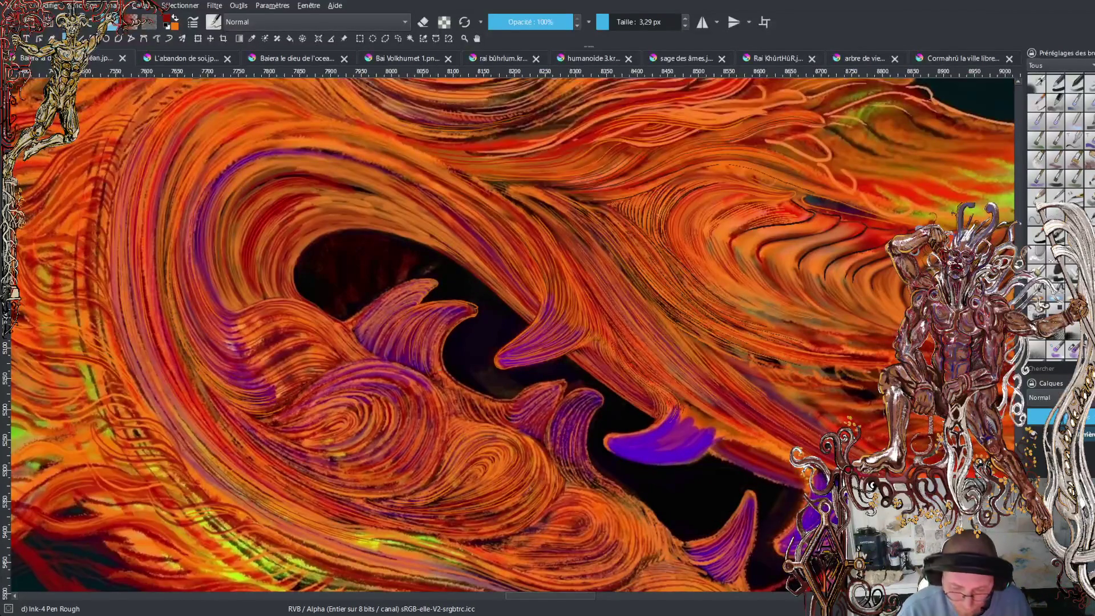
pyautogui.press('-')
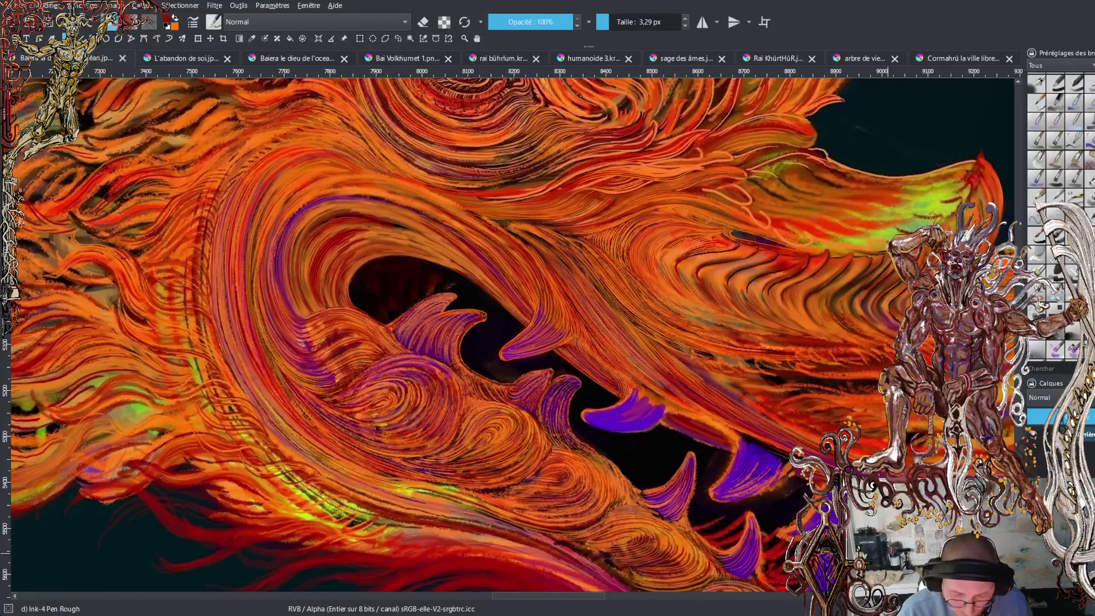
pyautogui.press('-')
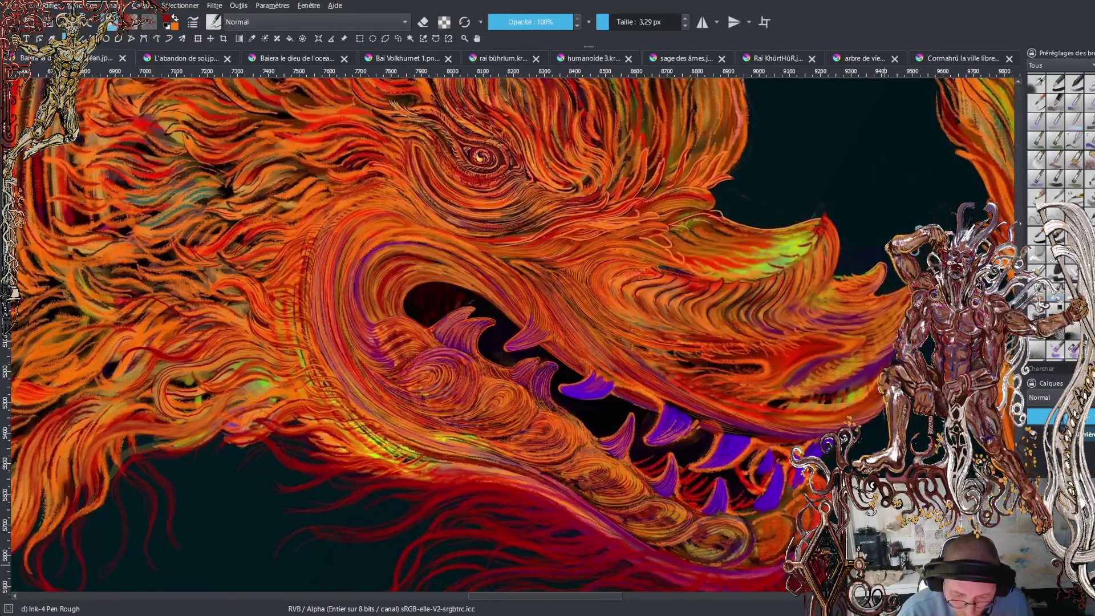
pyautogui.press('-')
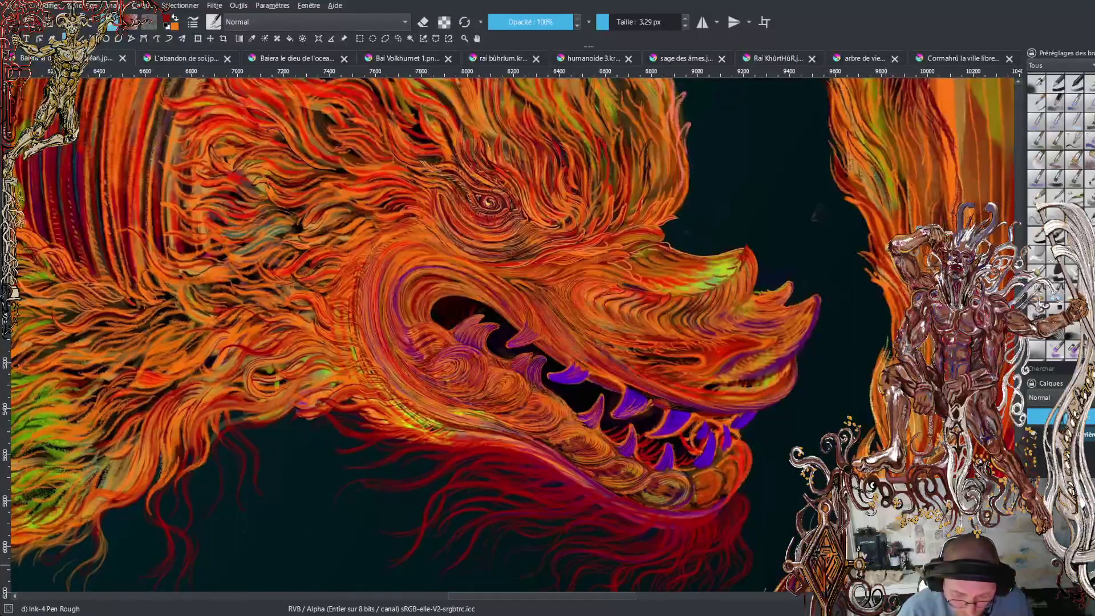
pyautogui.press('-')
pyautogui.press('-')
pyautogui.press('-')
pyautogui.press('-')
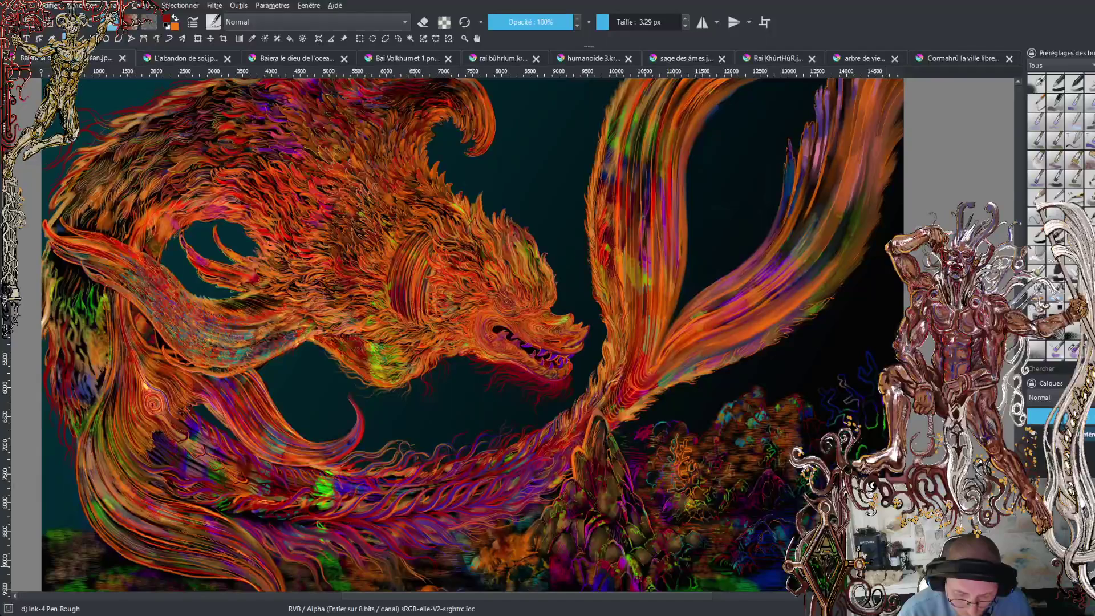
pyautogui.press('-')
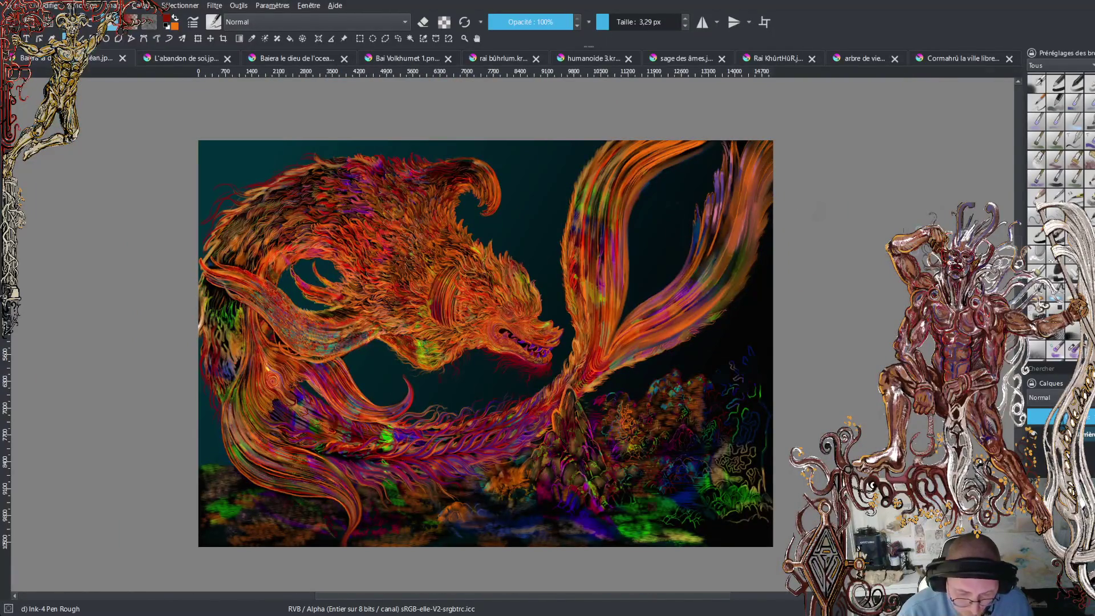
pyautogui.press('+')
pyautogui.press('+')
pyautogui.press('+')
pyautogui.press('-')
pyautogui.press('-')
pyautogui.press('-')
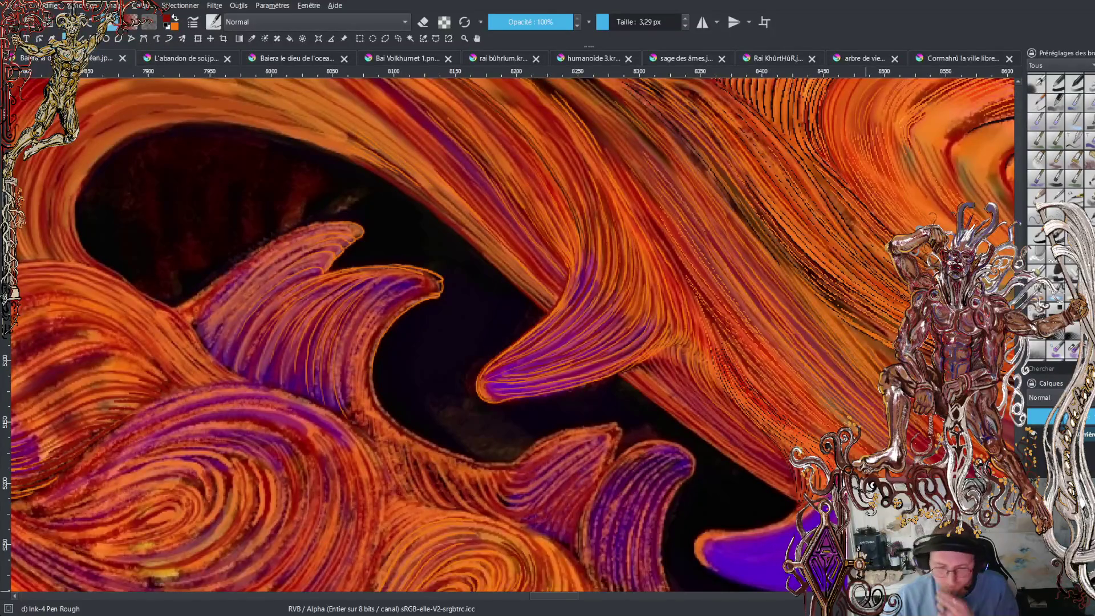
pyautogui.scroll(-4, 479, 376)
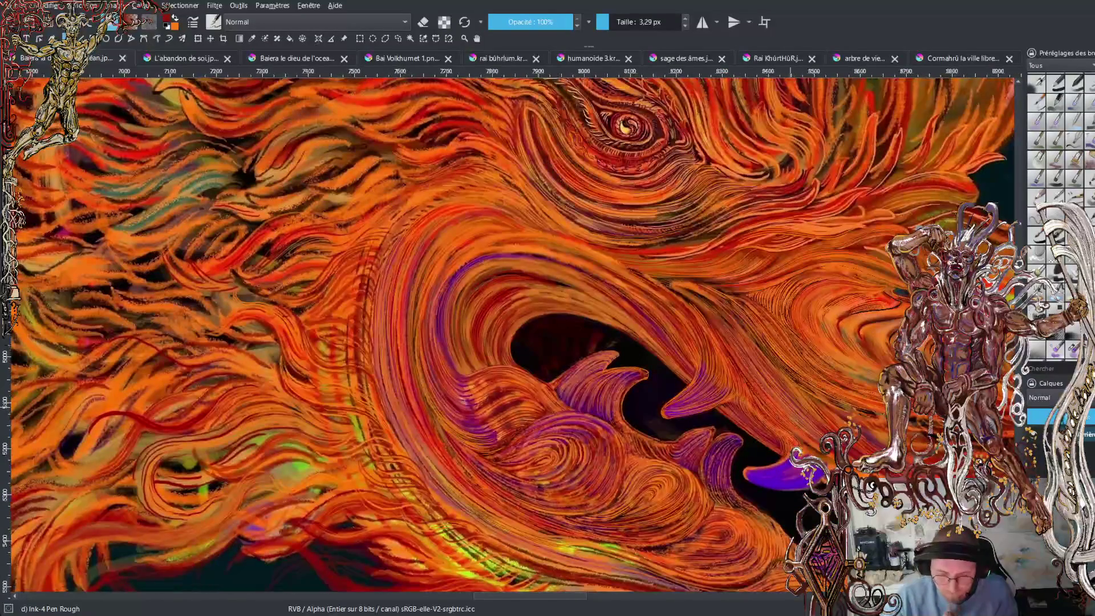
pyautogui.scroll(-2, 661, 386)
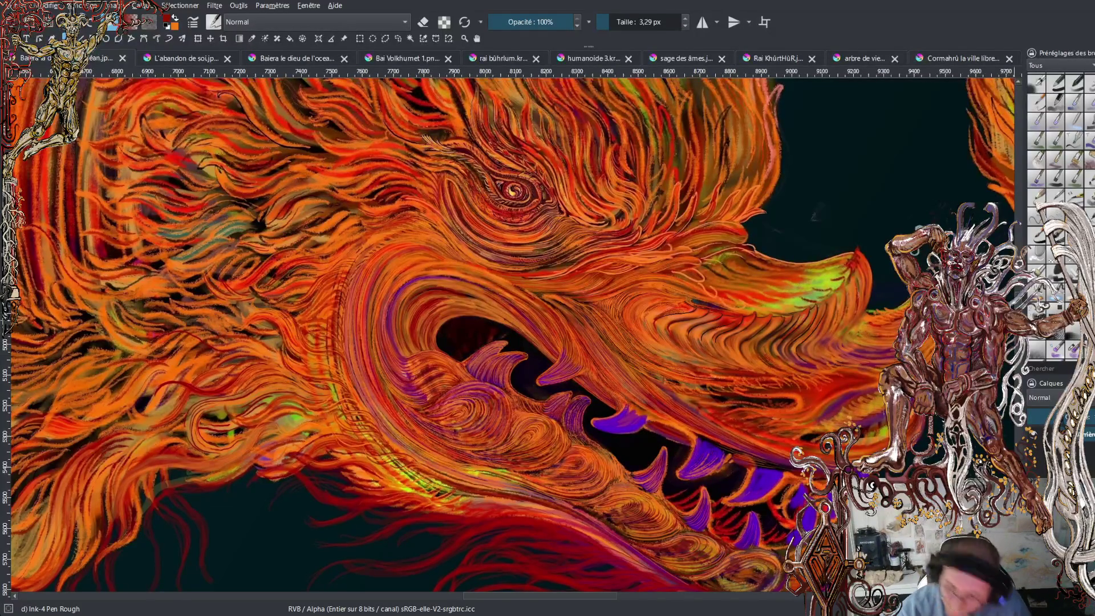
pyautogui.scroll(3, 547, 336)
pyautogui.scroll(1, 513, 331)
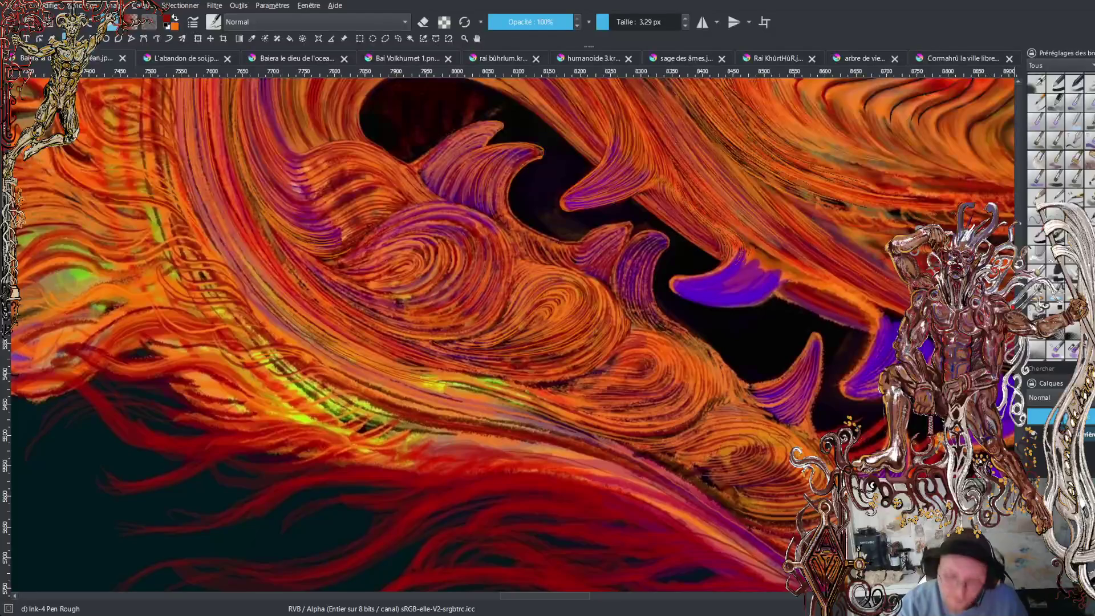
pyautogui.scroll(3, 512, 335)
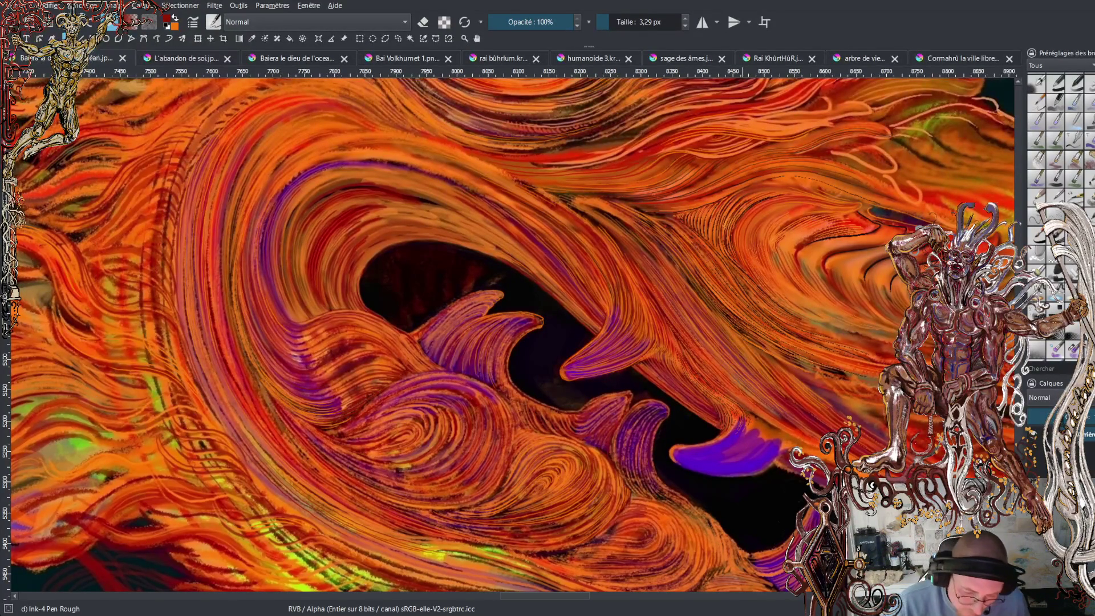
pyautogui.moveTo(587, 599)
pyautogui.mouseDown()
pyautogui.moveTo(611, 600)
pyautogui.moveTo(544, 600)
pyautogui.mouseUp()
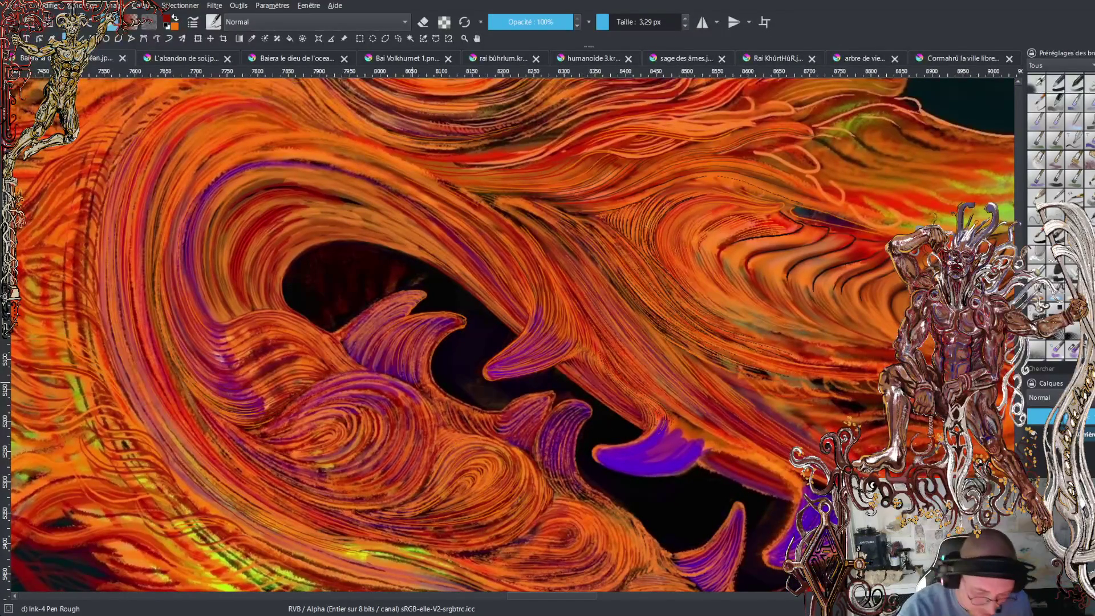
# Sample the fangs' purple as the painting colour and zoom in on the curved fang.
pyautogui.keyDown('ctrl'); pyautogui.click(416, 394); pyautogui.keyUp('ctrl')
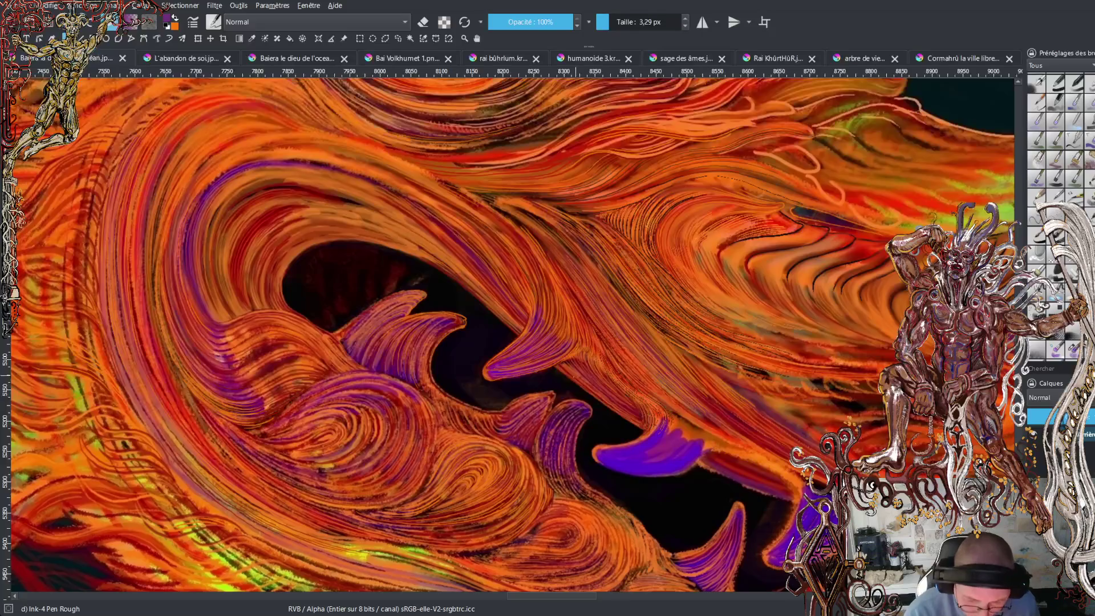
pyautogui.press('+')
pyautogui.press('+')
pyautogui.press('+')
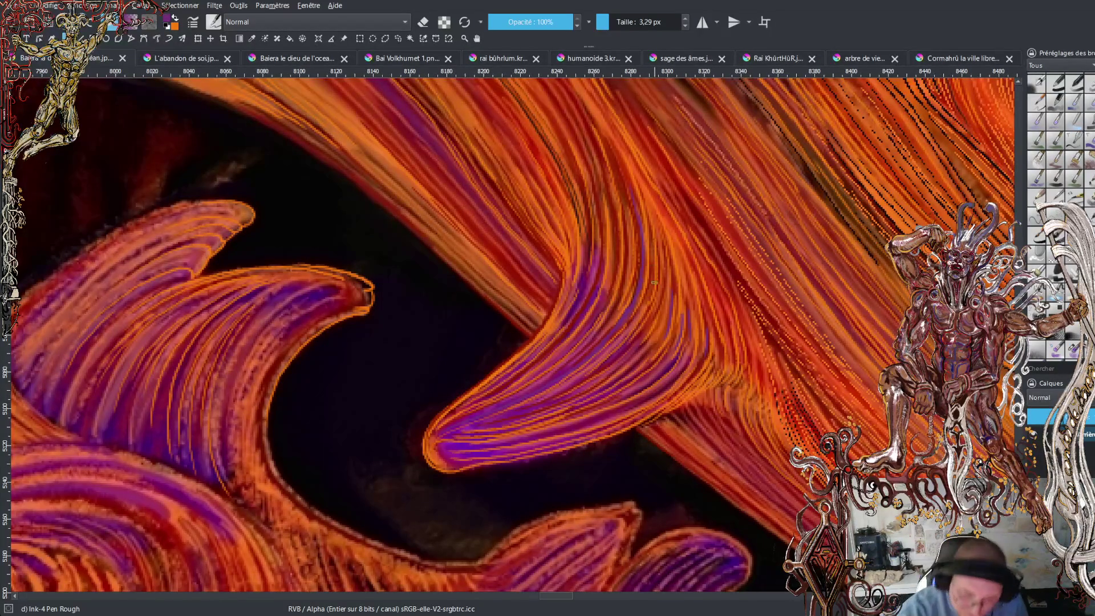
# Ink two thin lines down the fur strands to the right of the curved upper fang.
pyautogui.moveTo(653, 204)
pyautogui.mouseDown()
pyautogui.moveTo(664, 273)
pyautogui.moveTo(684, 288)
pyautogui.moveTo(698, 347)
pyautogui.mouseUp()
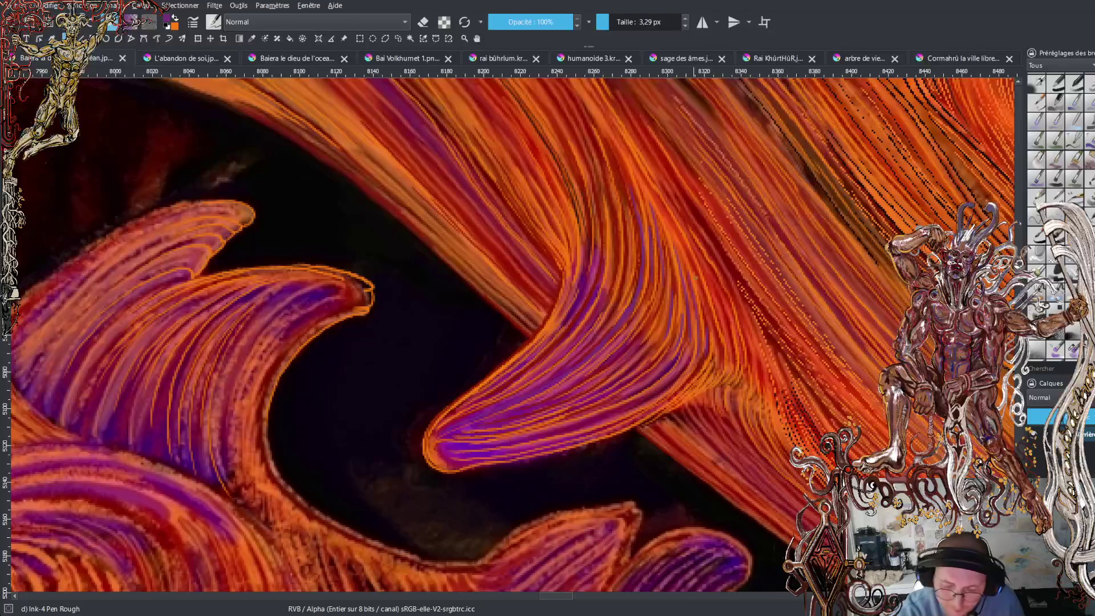
pyautogui.moveTo(706, 283)
pyautogui.mouseDown()
pyautogui.moveTo(728, 378)
pyautogui.moveTo(739, 365)
pyautogui.moveTo(724, 409)
pyautogui.moveTo(732, 429)
pyautogui.mouseUp()
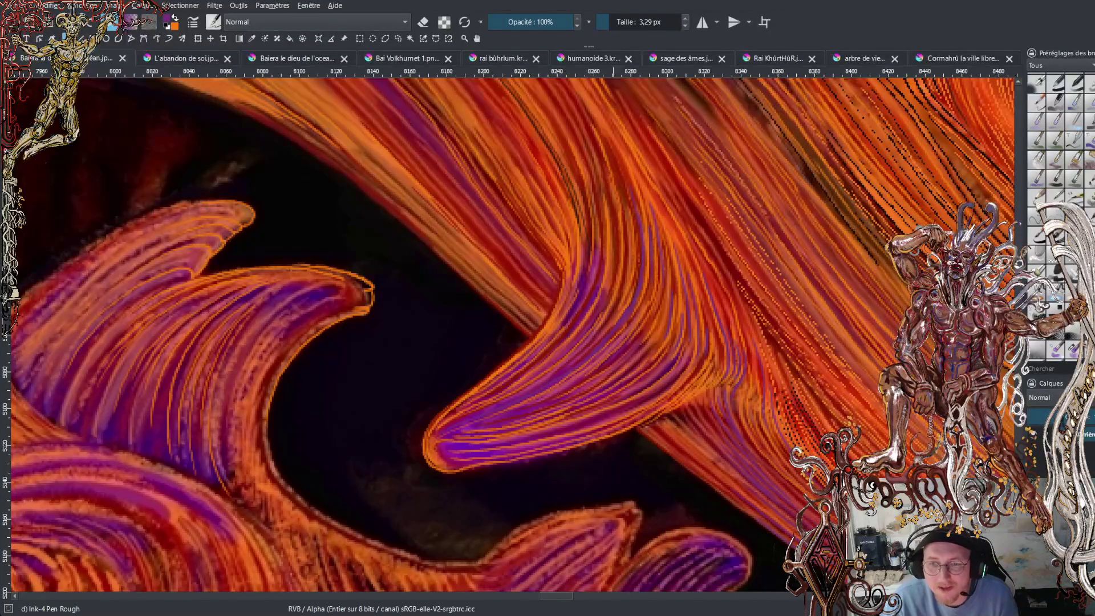
pyautogui.scroll(-3, 647, 187)
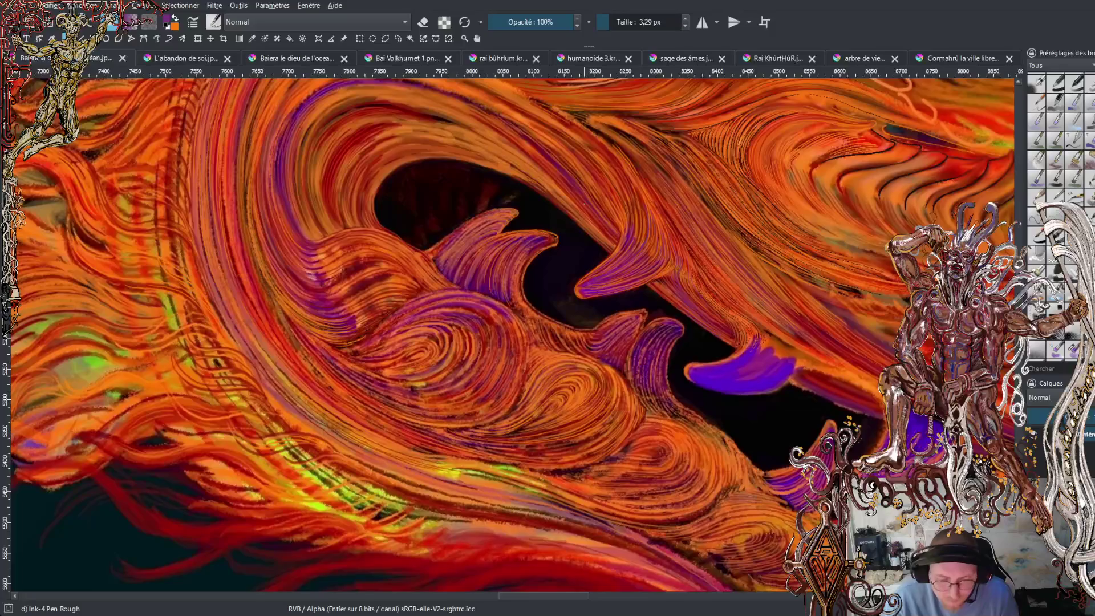
pyautogui.scroll(3, 507, 330)
pyautogui.scroll(-3, 627, 260)
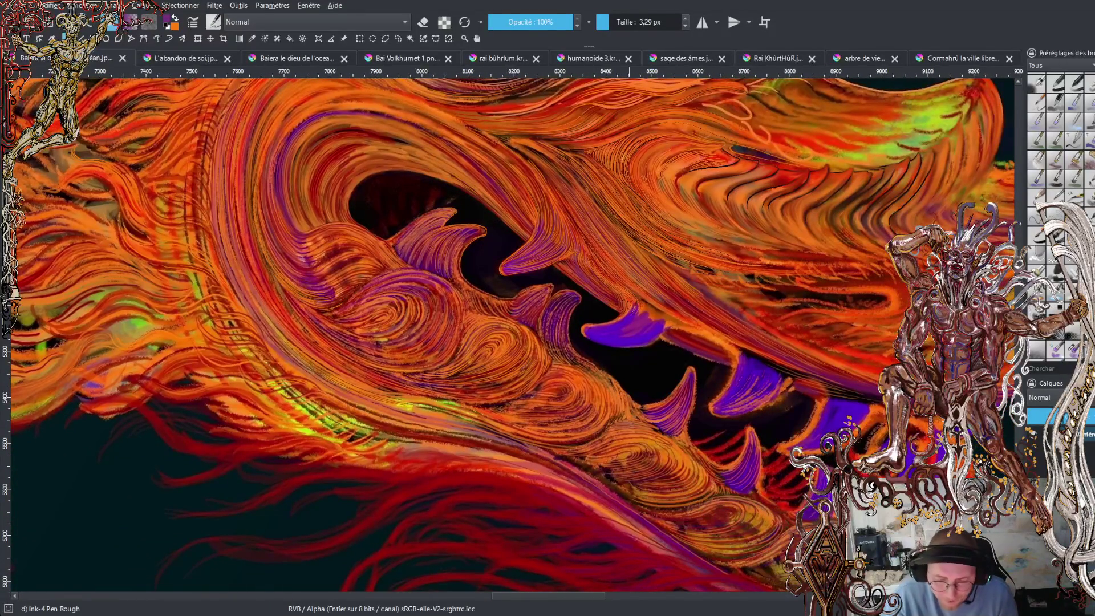
pyautogui.scroll(-3, 610, 268)
pyautogui.scroll(5, 588, 274)
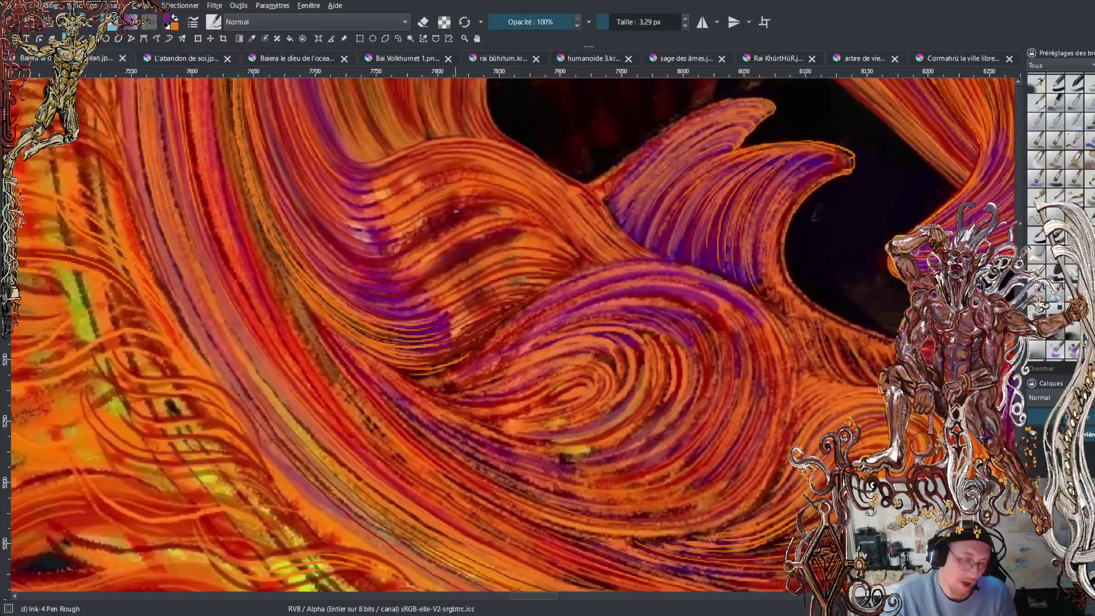
pyautogui.scroll(-3, 463, 212)
pyautogui.scroll(2, 511, 330)
pyautogui.hscroll(2, 511, 330)
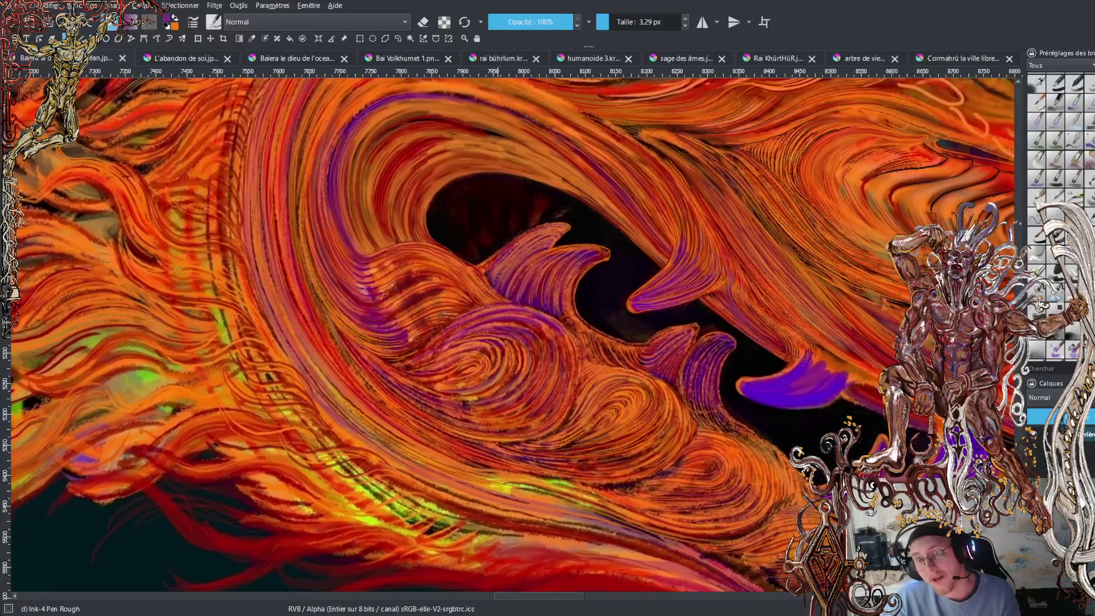
pyautogui.scroll(2, 545, 275)
pyautogui.hscroll(1, 544, 275)
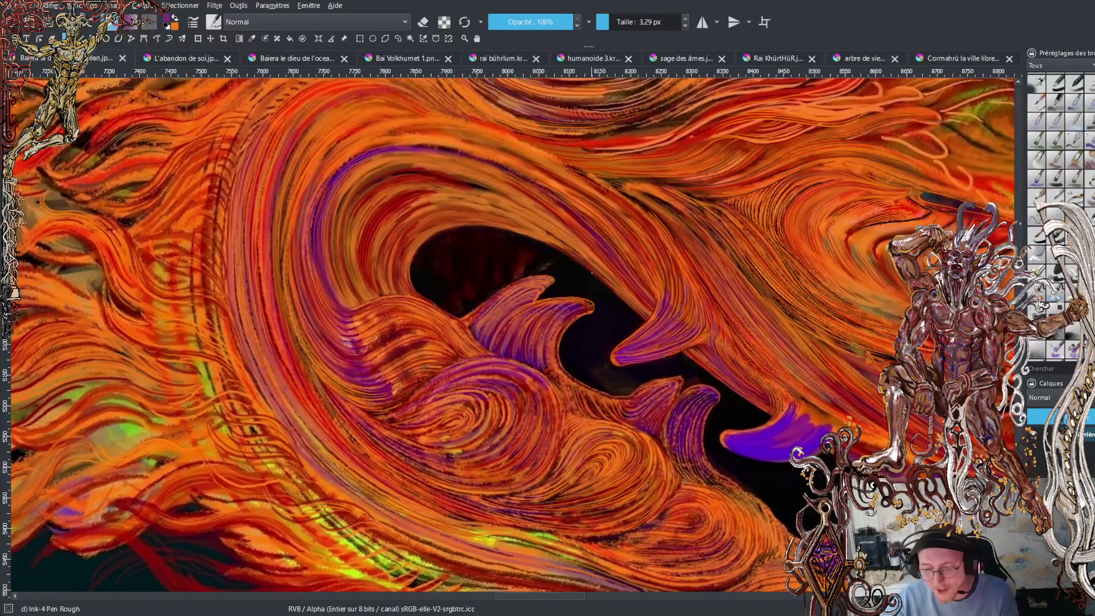
pyautogui.moveTo(706, 285); pyautogui.dragTo(553, 277)
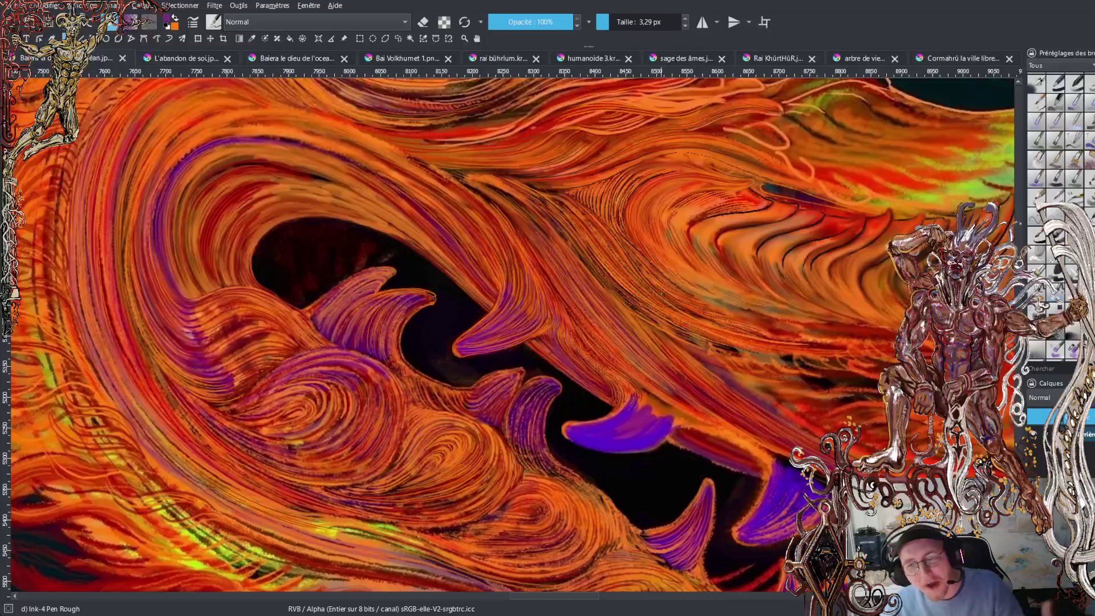
pyautogui.press('+')
pyautogui.press('+')
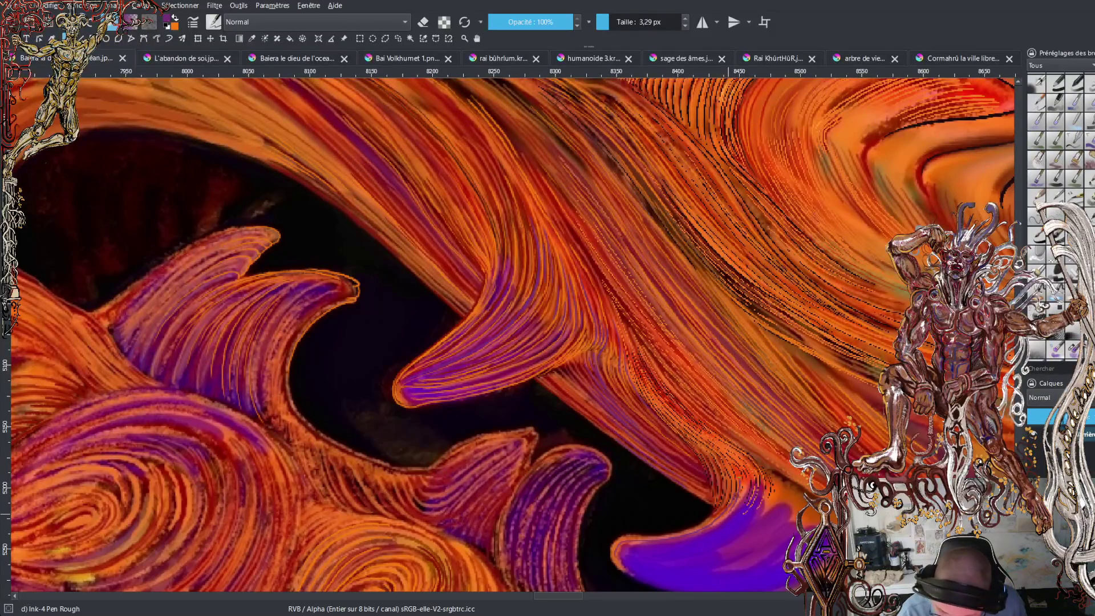
# Switch back to orange and paint light lines across the lower purple fang.
pyautogui.press('x')
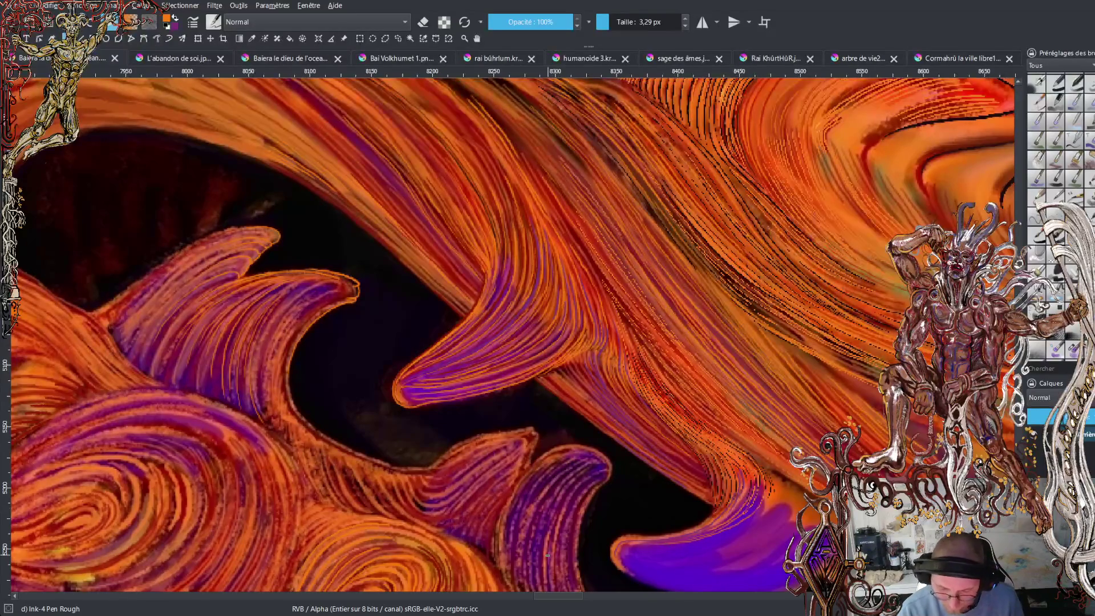
pyautogui.scroll(-5, 685, 513)
pyautogui.scroll(4, 685, 513)
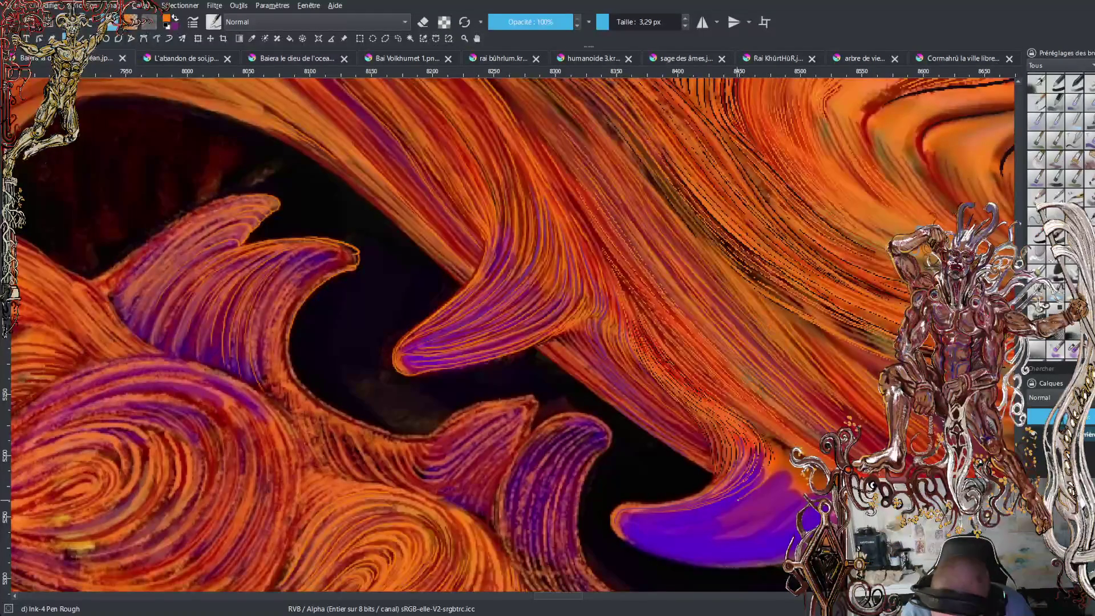
pyautogui.moveTo(667, 527); pyautogui.dragTo(745, 505)
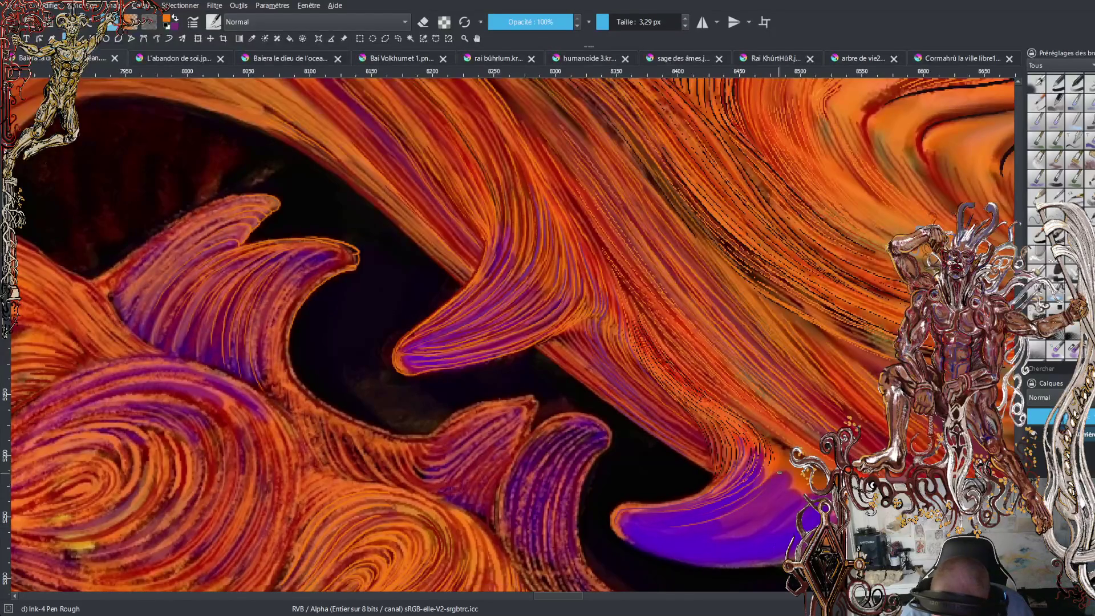
pyautogui.moveTo(778, 500)
pyautogui.mouseDown()
pyautogui.moveTo(799, 469)
pyautogui.moveTo(798, 489)
pyautogui.mouseUp()
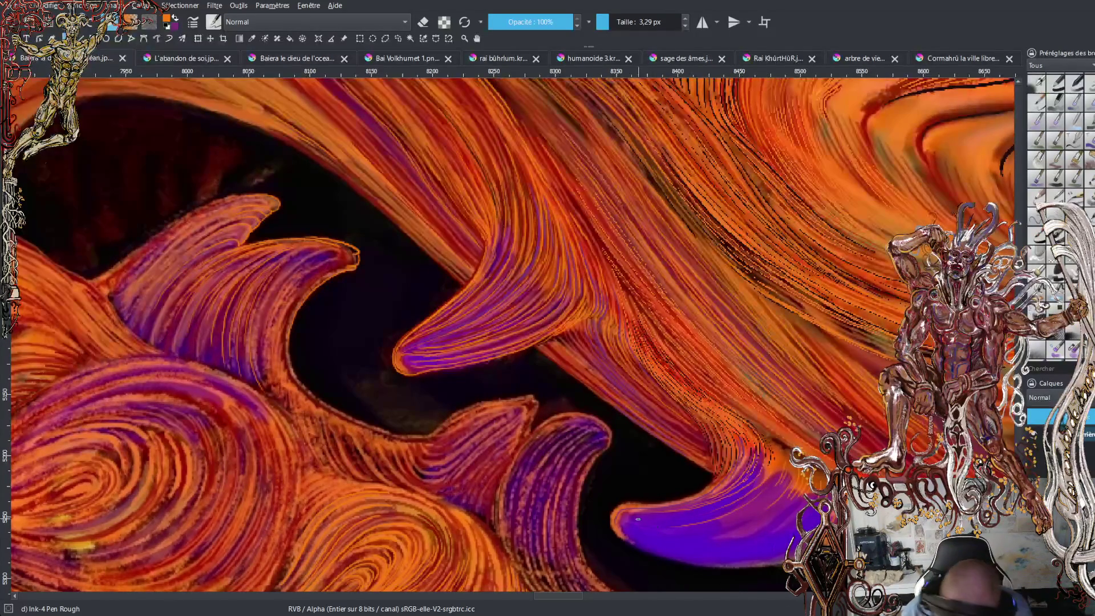
pyautogui.moveTo(639, 514); pyautogui.dragTo(704, 507)
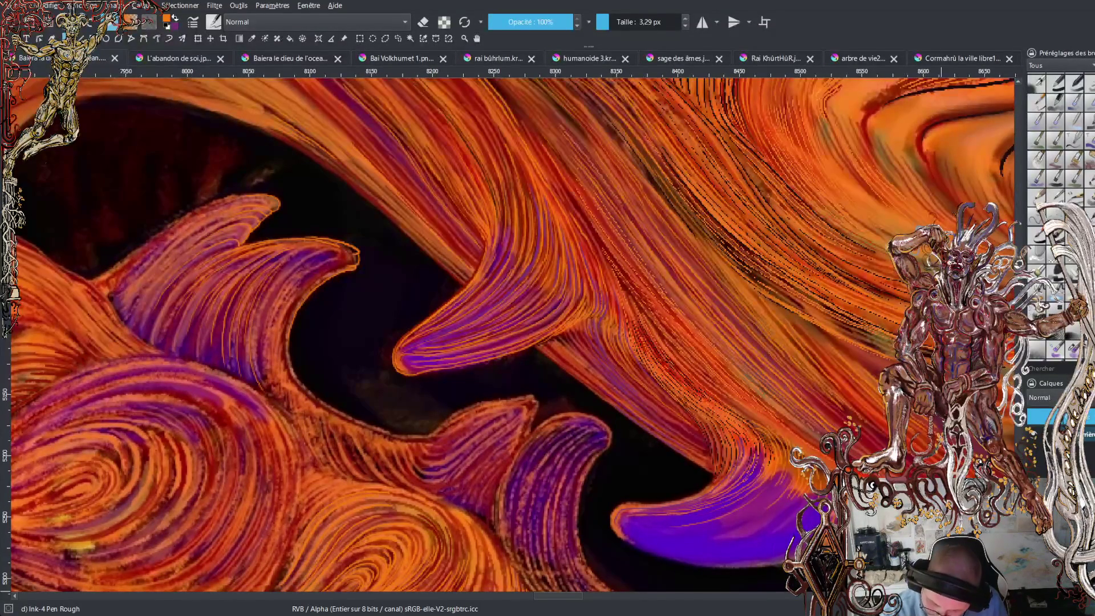
# Ink thin orange lines along the flame edge and hatch them up the fang's left side.
pyautogui.scroll(-3, 513, 334)
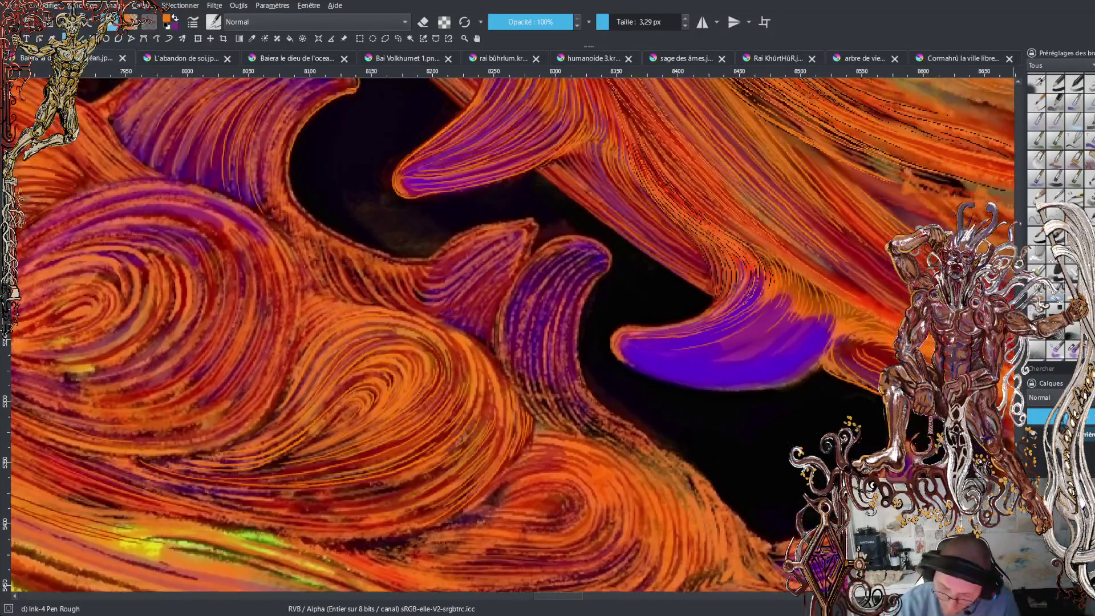
pyautogui.moveTo(572, 594); pyautogui.dragTo(589, 597)
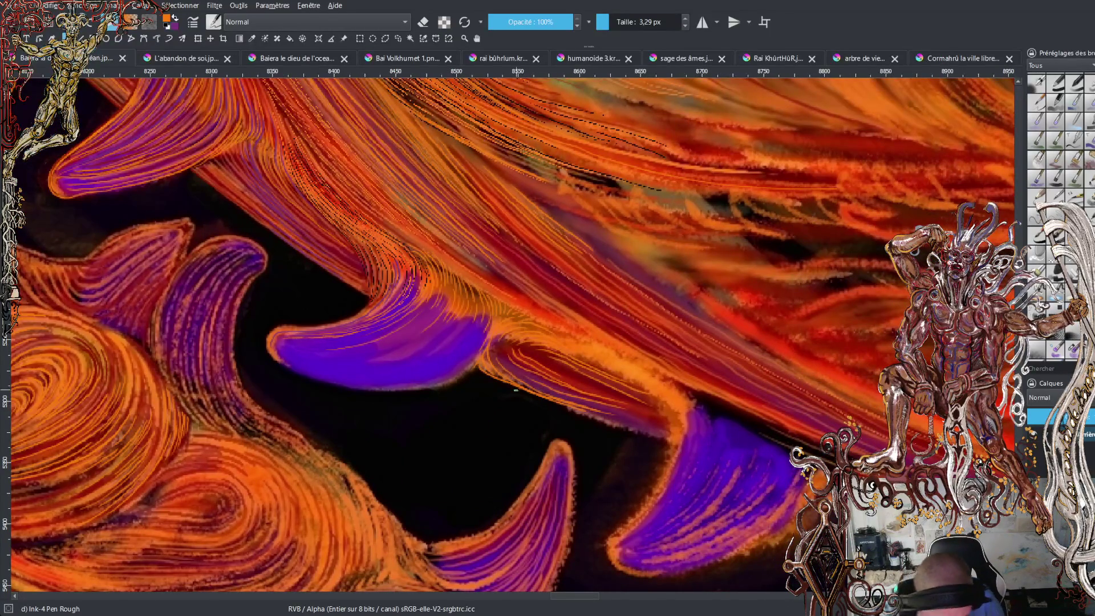
pyautogui.moveTo(536, 398); pyautogui.dragTo(664, 442)
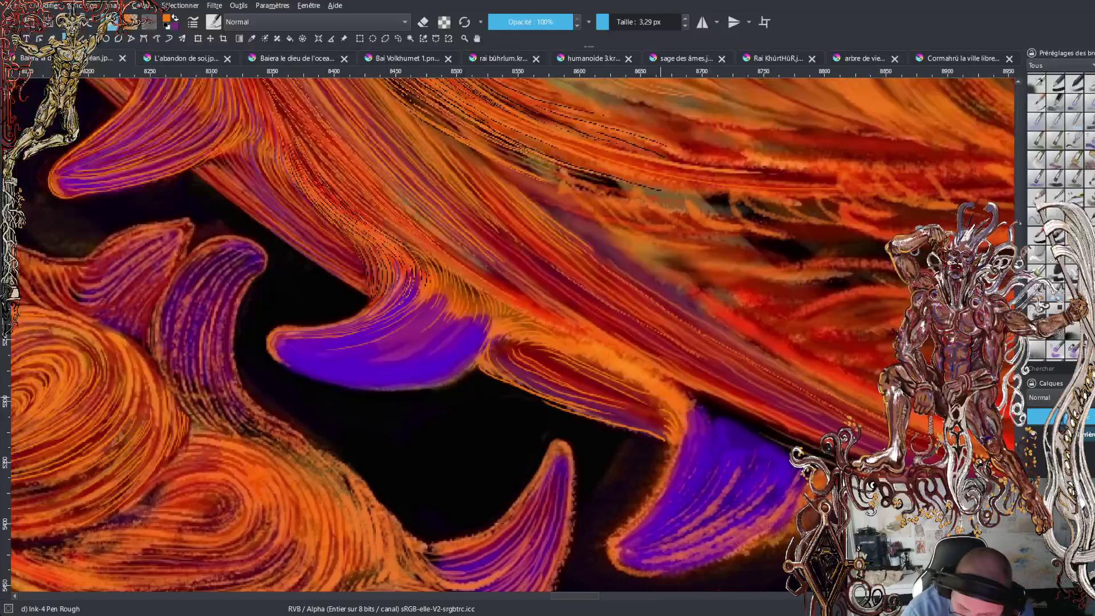
pyautogui.moveTo(686, 406)
pyautogui.mouseDown()
pyautogui.moveTo(691, 430)
pyautogui.moveTo(707, 422)
pyautogui.mouseUp()
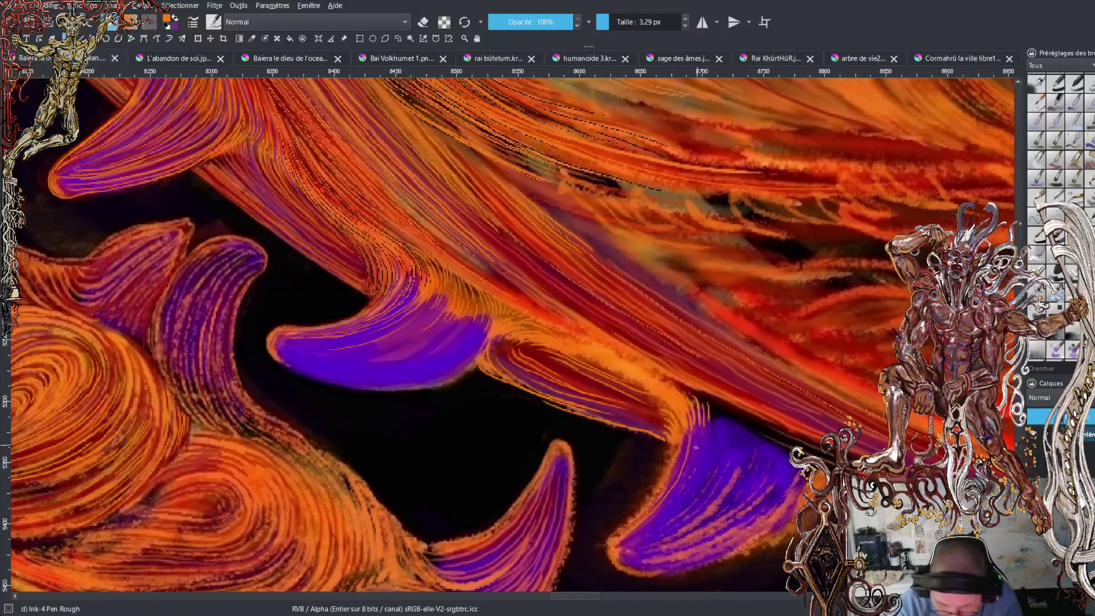
pyautogui.moveTo(668, 501); pyautogui.dragTo(701, 428)
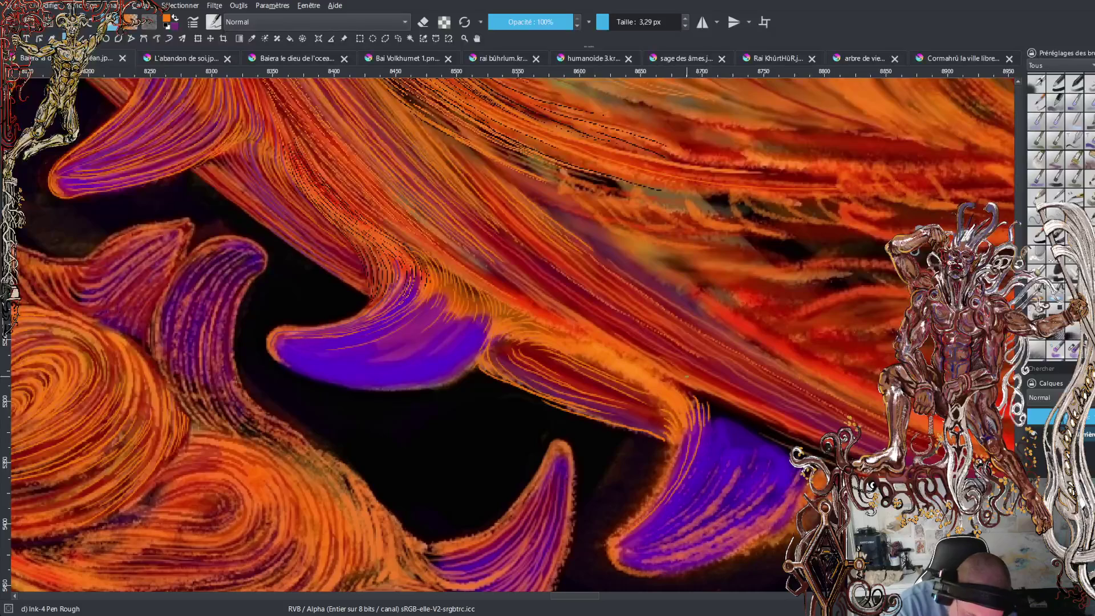
pyautogui.moveTo(685, 492); pyautogui.dragTo(711, 411)
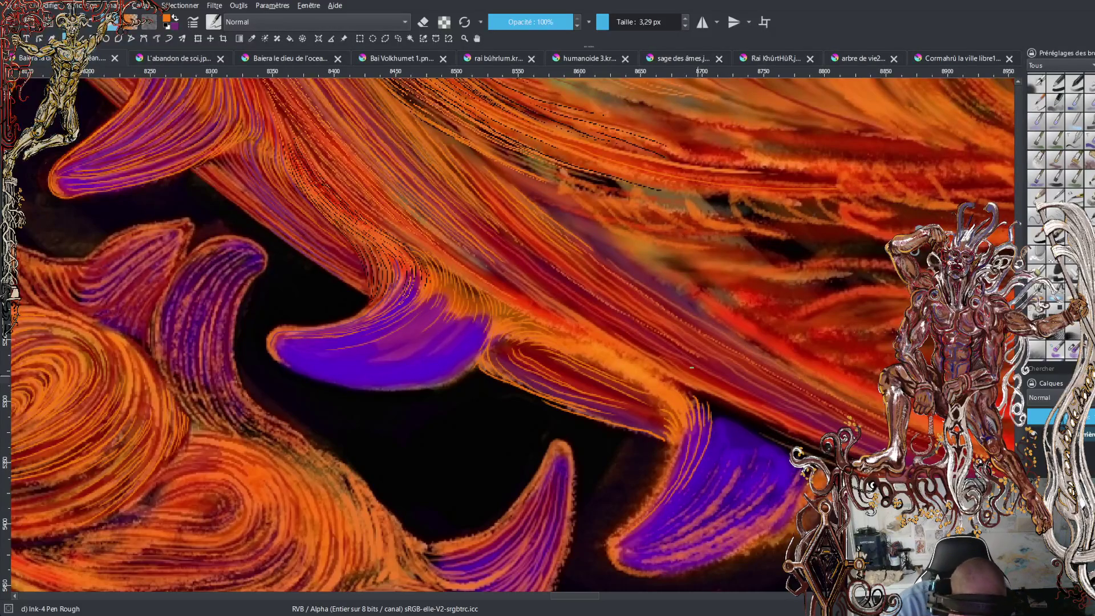
pyautogui.moveTo(705, 471)
pyautogui.mouseDown()
pyautogui.moveTo(722, 411)
pyautogui.moveTo(700, 492)
pyautogui.moveTo(606, 556)
pyautogui.mouseUp()
pyautogui.moveTo(731, 465)
pyautogui.mouseDown()
pyautogui.moveTo(737, 429)
pyautogui.moveTo(724, 402)
pyautogui.mouseUp()
pyautogui.moveTo(745, 443)
pyautogui.mouseDown()
pyautogui.moveTo(734, 409)
pyautogui.moveTo(765, 426)
pyautogui.moveTo(768, 442)
pyautogui.moveTo(784, 439)
pyautogui.mouseUp()
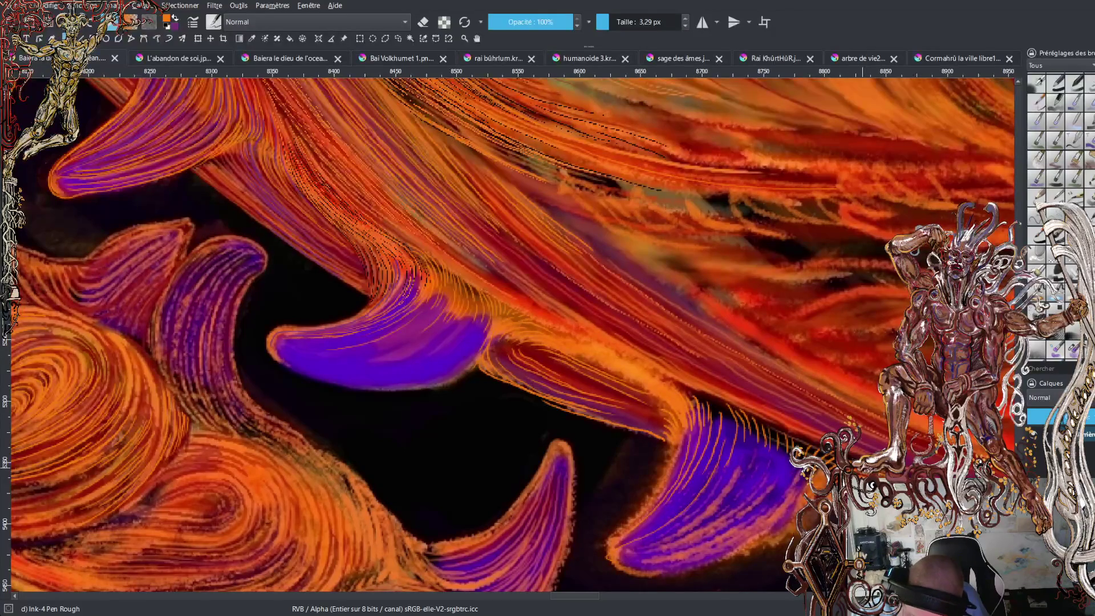
pyautogui.press('x')
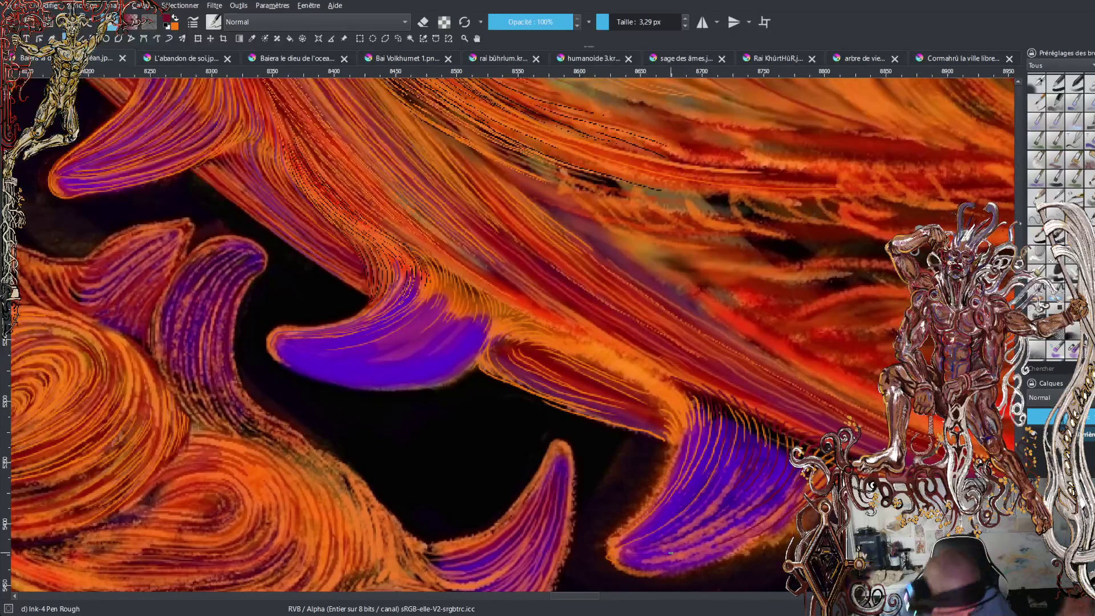
pyautogui.press('x')
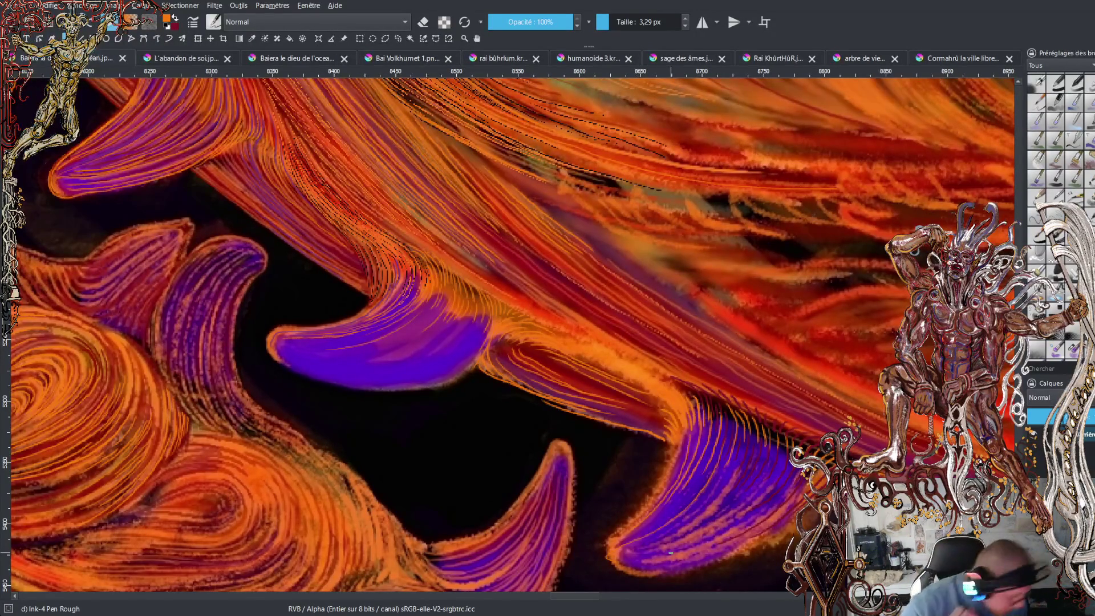
pyautogui.scroll(-3, 507, 334)
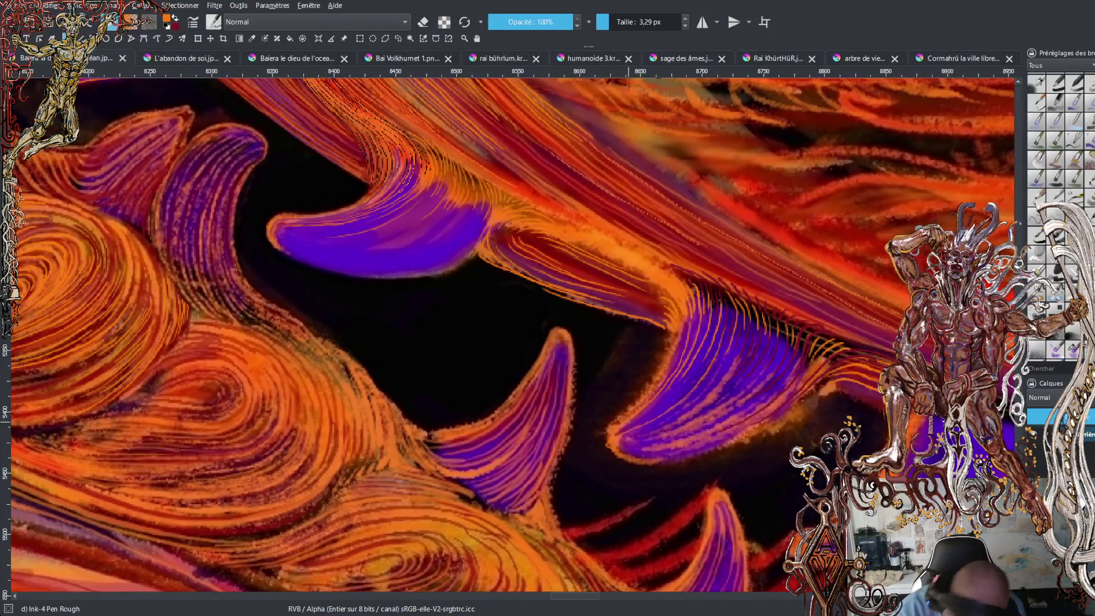
# Outline the purple fang's left and lower edges in the dark colour, then sample orange from the strokes.
pyautogui.press('x')
pyautogui.moveTo(602, 443)
pyautogui.mouseDown()
pyautogui.moveTo(652, 379)
pyautogui.moveTo(665, 331)
pyautogui.mouseUp()
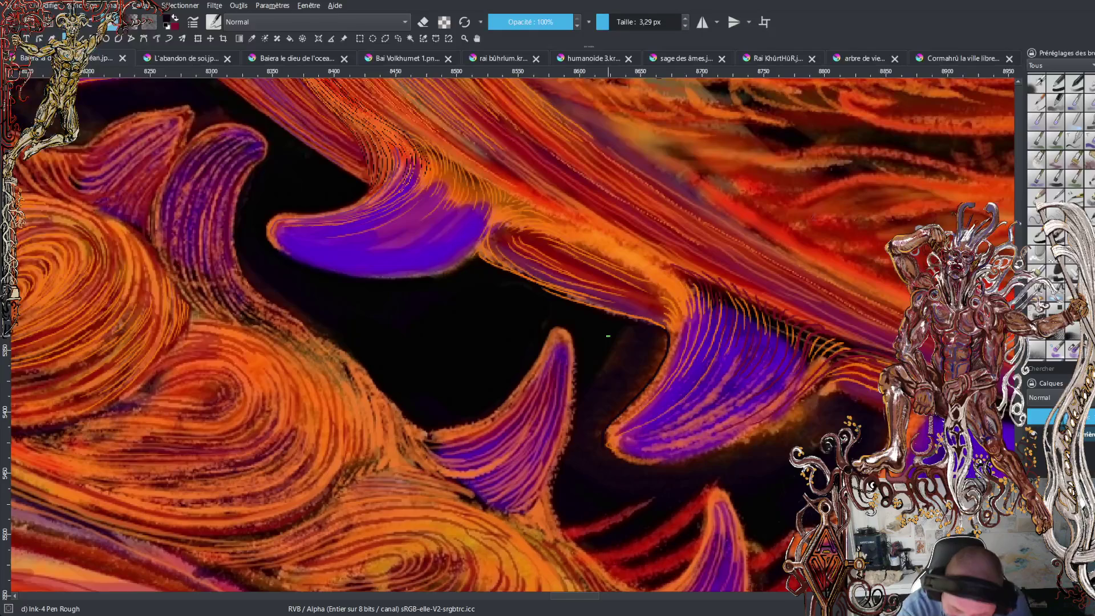
pyautogui.moveTo(623, 461)
pyautogui.mouseDown()
pyautogui.moveTo(701, 458)
pyautogui.moveTo(861, 397)
pyautogui.mouseUp()
pyautogui.moveTo(706, 455); pyautogui.dragTo(833, 393)
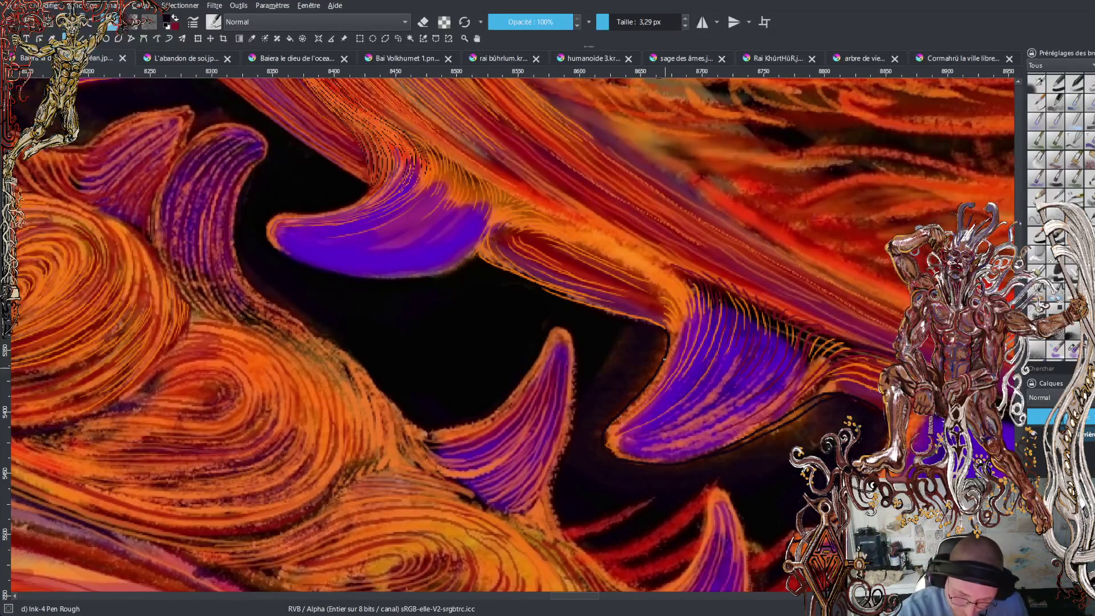
pyautogui.keyDown('ctrl'); pyautogui.click(679, 282); pyautogui.keyUp('ctrl')
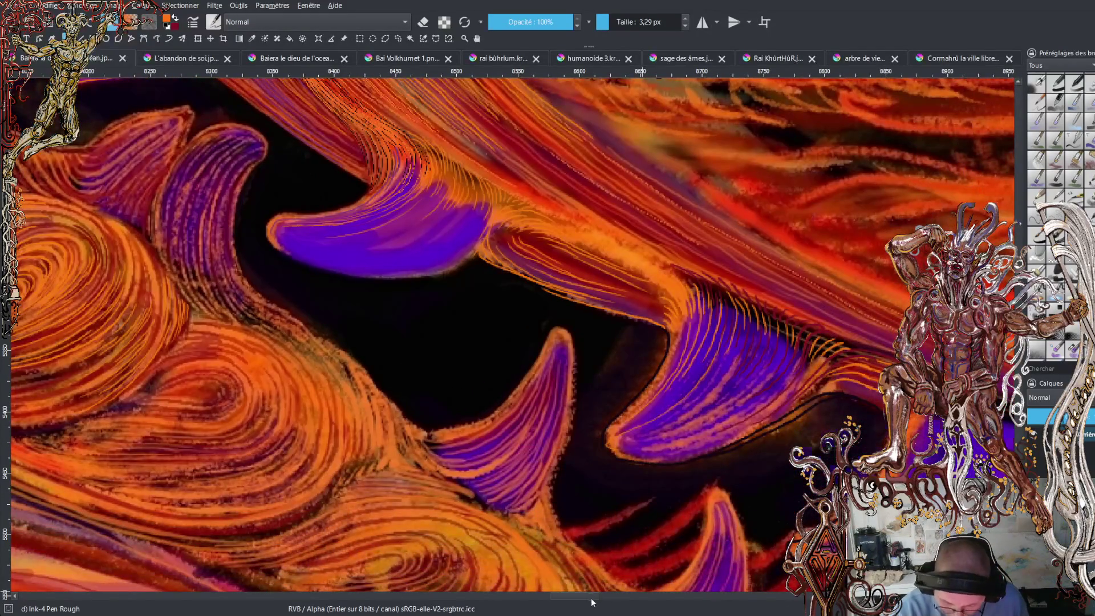
# Pan to the next fang and paint thin orange lines along its black outline.
pyautogui.moveTo(710, 452)
pyautogui.mouseDown()
pyautogui.moveTo(476, 453)
pyautogui.moveTo(627, 397)
pyautogui.mouseUp()
pyautogui.moveTo(516, 437); pyautogui.dragTo(613, 394)
pyautogui.moveTo(508, 437)
pyautogui.mouseDown()
pyautogui.moveTo(576, 400)
pyautogui.moveTo(626, 393)
pyautogui.mouseUp()
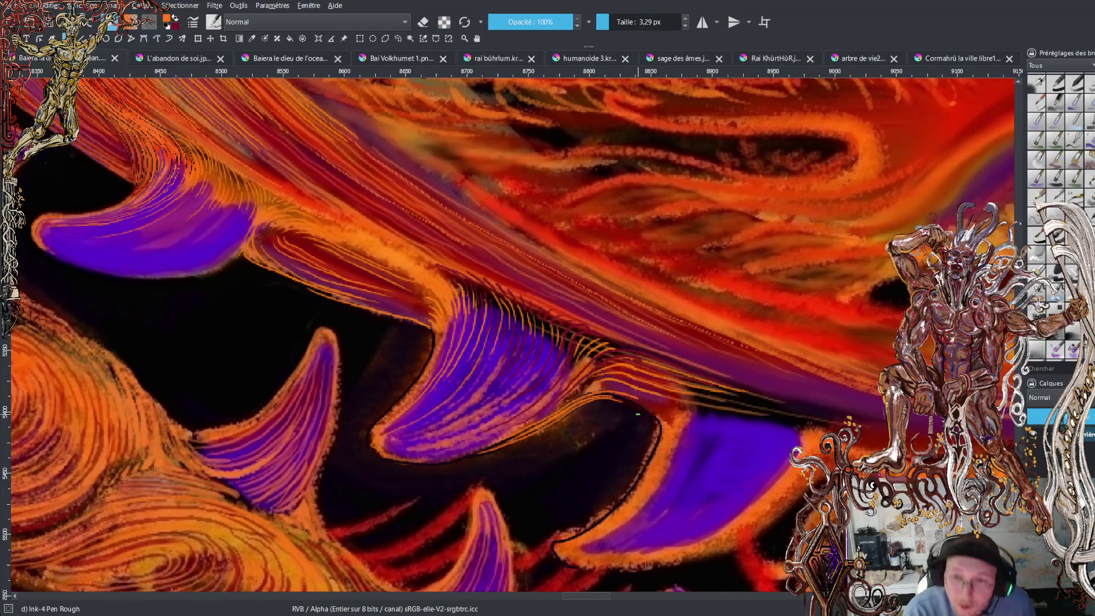
pyautogui.moveTo(638, 399)
pyautogui.mouseDown()
pyautogui.moveTo(671, 423)
pyautogui.moveTo(634, 390)
pyautogui.moveTo(573, 394)
pyautogui.mouseUp()
pyautogui.moveTo(683, 417)
pyautogui.mouseDown()
pyautogui.moveTo(684, 437)
pyautogui.moveTo(690, 425)
pyautogui.moveTo(791, 445)
pyautogui.mouseUp()
pyautogui.moveTo(794, 427)
pyautogui.mouseDown()
pyautogui.moveTo(798, 443)
pyautogui.moveTo(816, 438)
pyautogui.mouseUp()
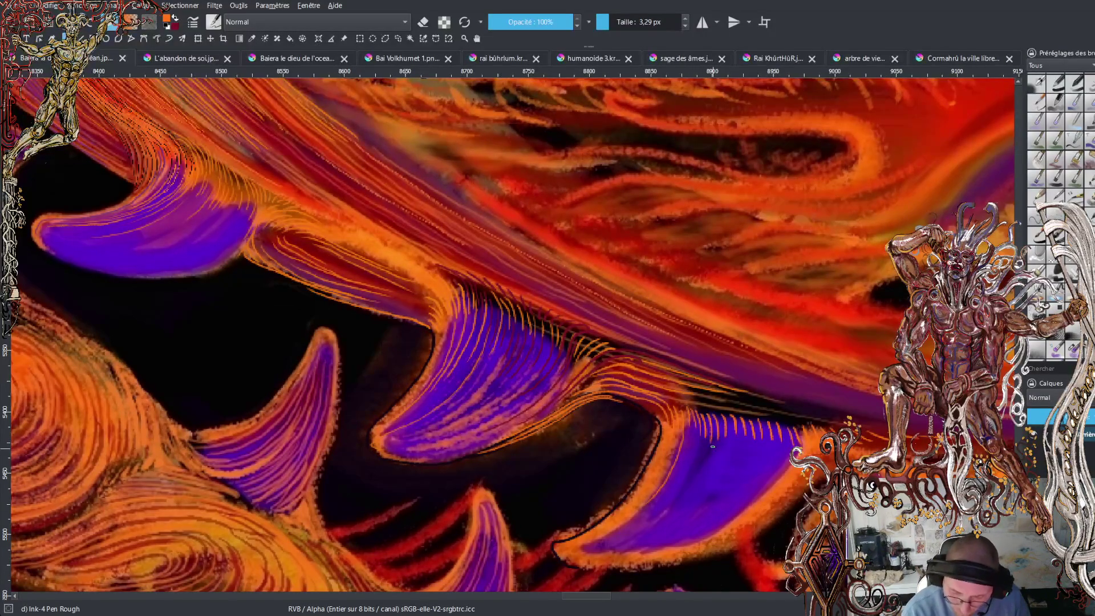
# Hatch orange lines across the purple fang and redo the light line along the orange band.
pyautogui.moveTo(704, 457); pyautogui.dragTo(624, 539)
pyautogui.moveTo(747, 436); pyautogui.dragTo(696, 507)
pyautogui.moveTo(790, 445)
pyautogui.mouseDown()
pyautogui.moveTo(779, 468)
pyautogui.moveTo(682, 532)
pyautogui.mouseUp()
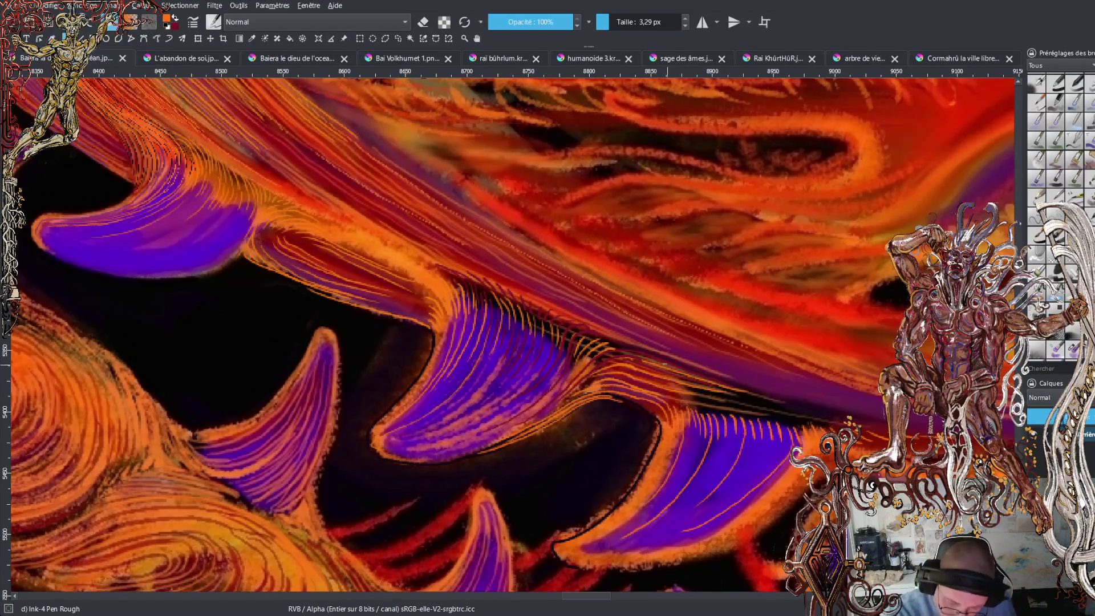
pyautogui.moveTo(705, 364); pyautogui.dragTo(851, 405)
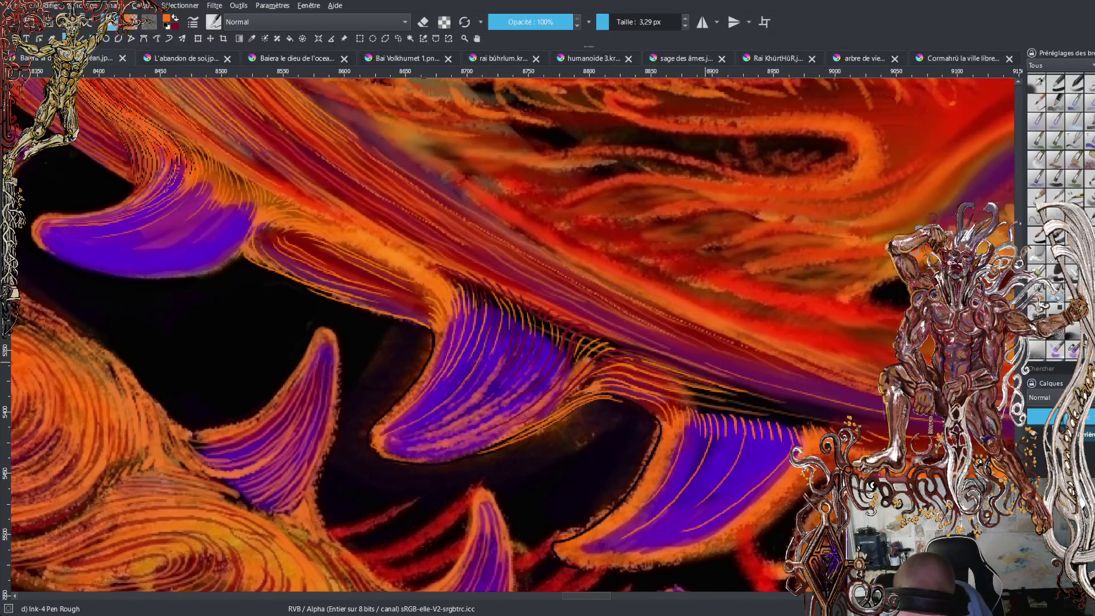
pyautogui.moveTo(654, 333); pyautogui.dragTo(789, 375)
pyautogui.hotkey('ctrl', 'z')
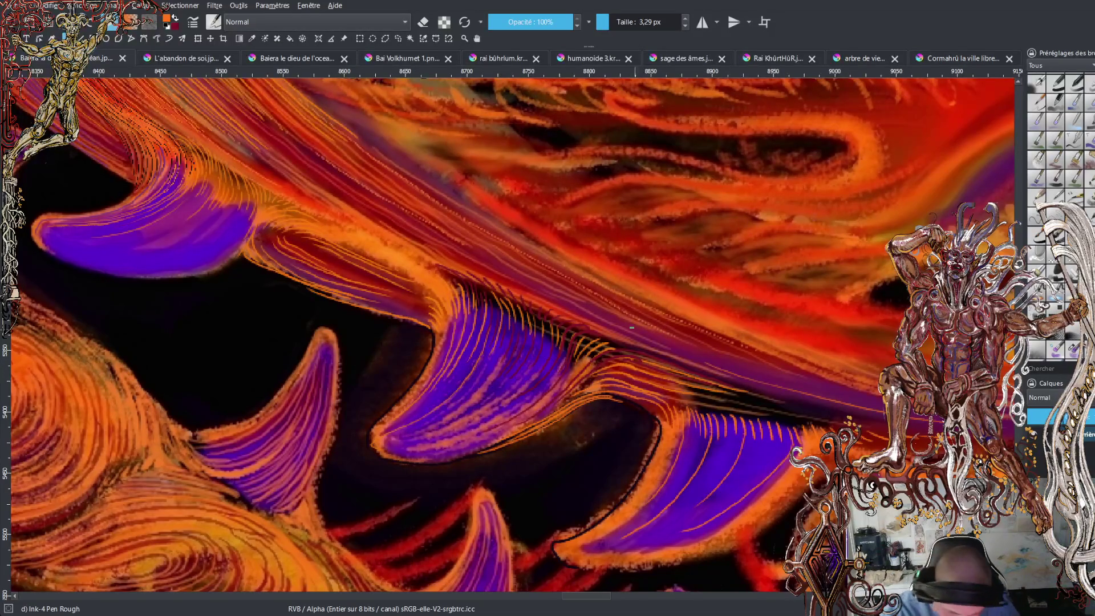
pyautogui.moveTo(642, 326); pyautogui.dragTo(885, 408)
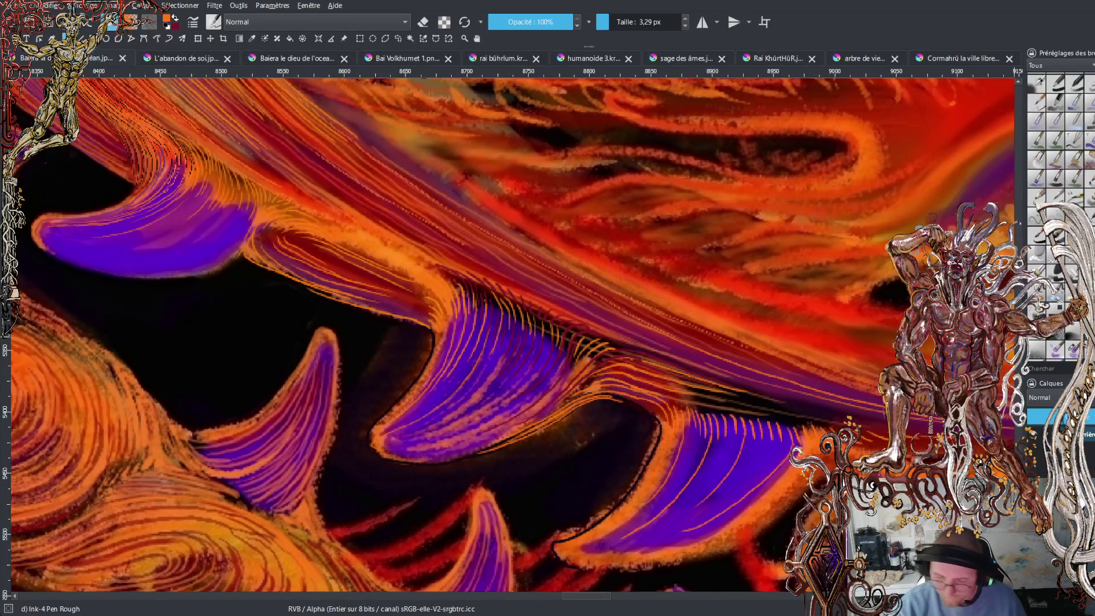
# Add fine pen strokes to the lower jaw fur and sample an orange from the jaw.
pyautogui.scroll(-5, 508, 336)
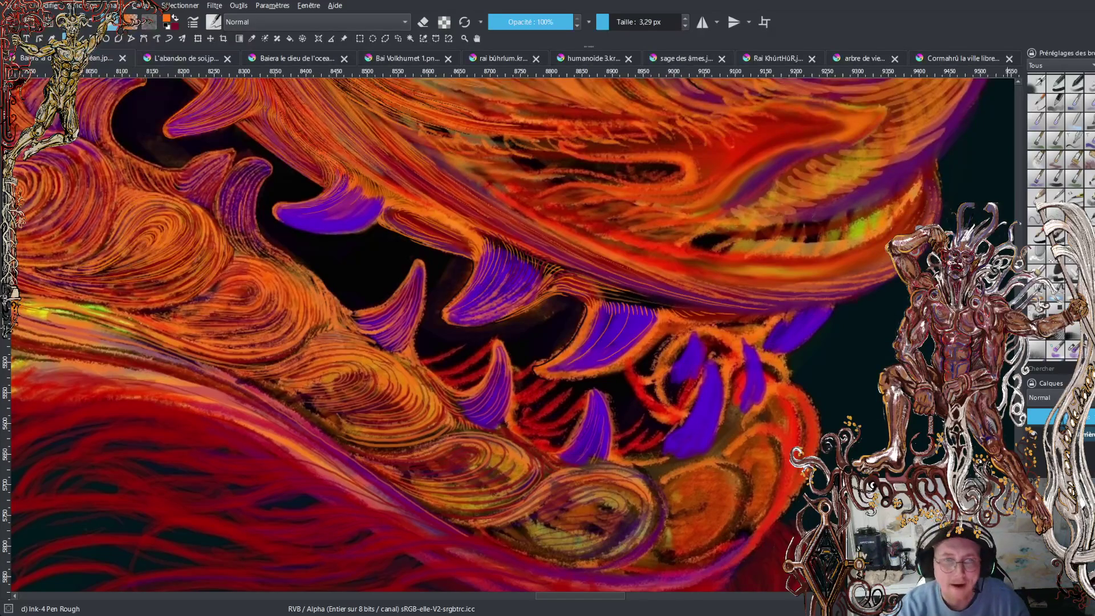
pyautogui.scroll(-2, 511, 343)
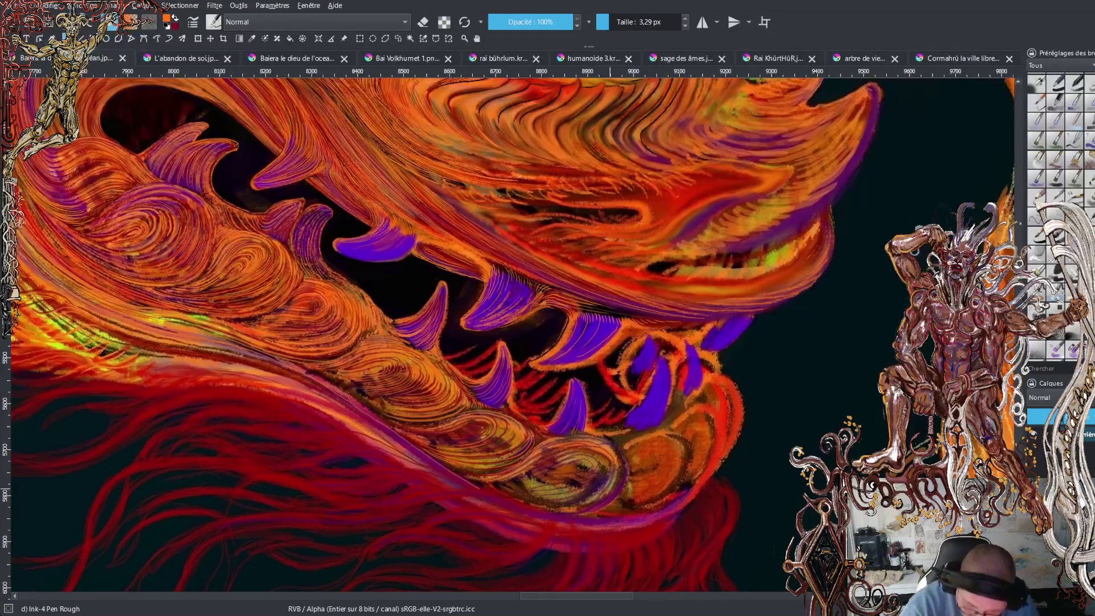
pyautogui.moveTo(618, 506)
pyautogui.mouseDown()
pyautogui.moveTo(661, 493)
pyautogui.moveTo(683, 465)
pyautogui.moveTo(665, 465)
pyautogui.mouseUp()
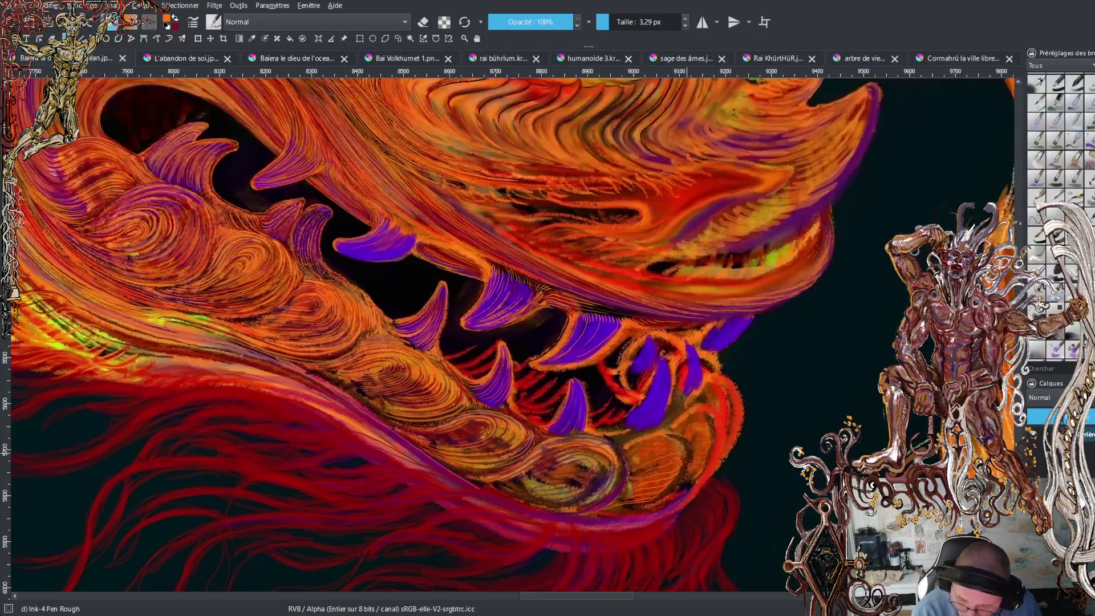
pyautogui.moveTo(652, 450)
pyautogui.mouseDown()
pyautogui.moveTo(672, 443)
pyautogui.moveTo(655, 443)
pyautogui.mouseUp()
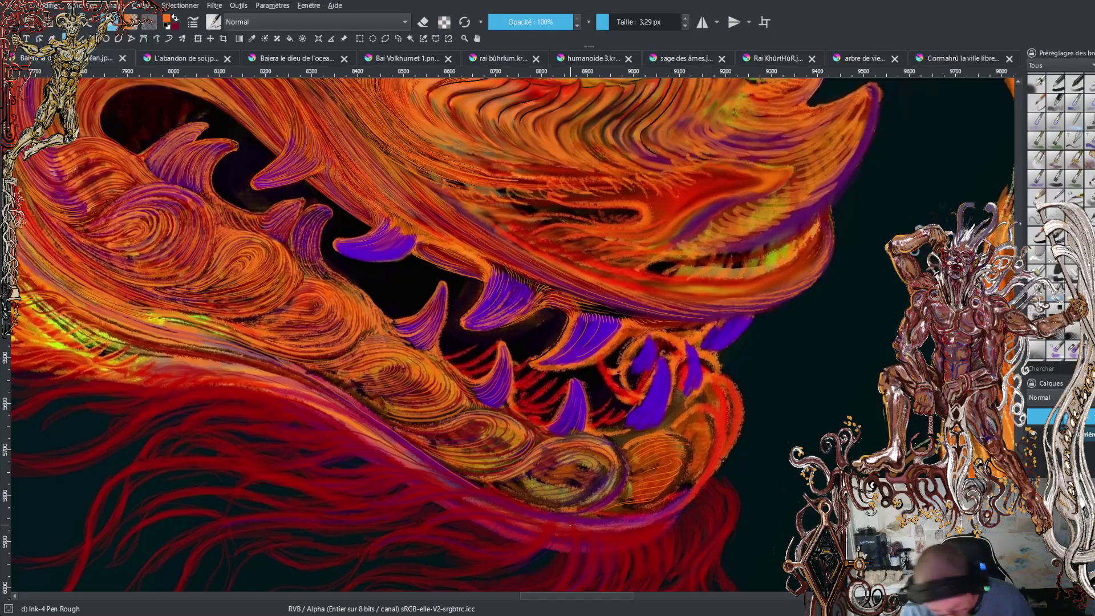
pyautogui.moveTo(678, 436)
pyautogui.mouseDown()
pyautogui.moveTo(631, 450)
pyautogui.moveTo(641, 482)
pyautogui.moveTo(607, 509)
pyautogui.mouseUp()
pyautogui.keyDown('ctrl'); pyautogui.click(571, 483); pyautogui.keyUp('ctrl')
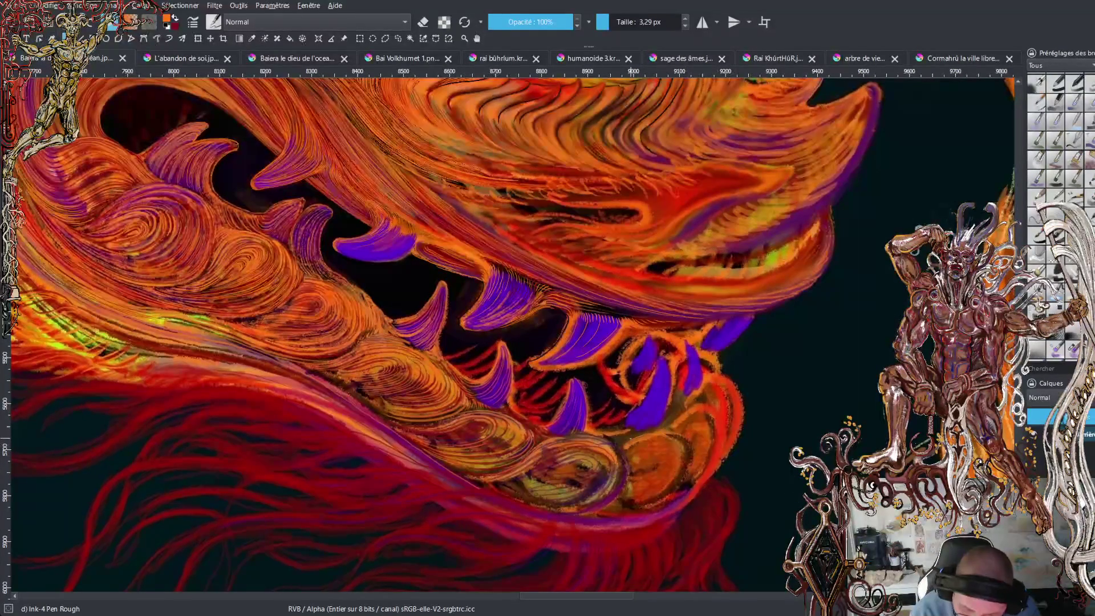
# Save the painting and add another thin pen stroke to the lower jaw fur.
pyautogui.hotkey('ctrl', 's')
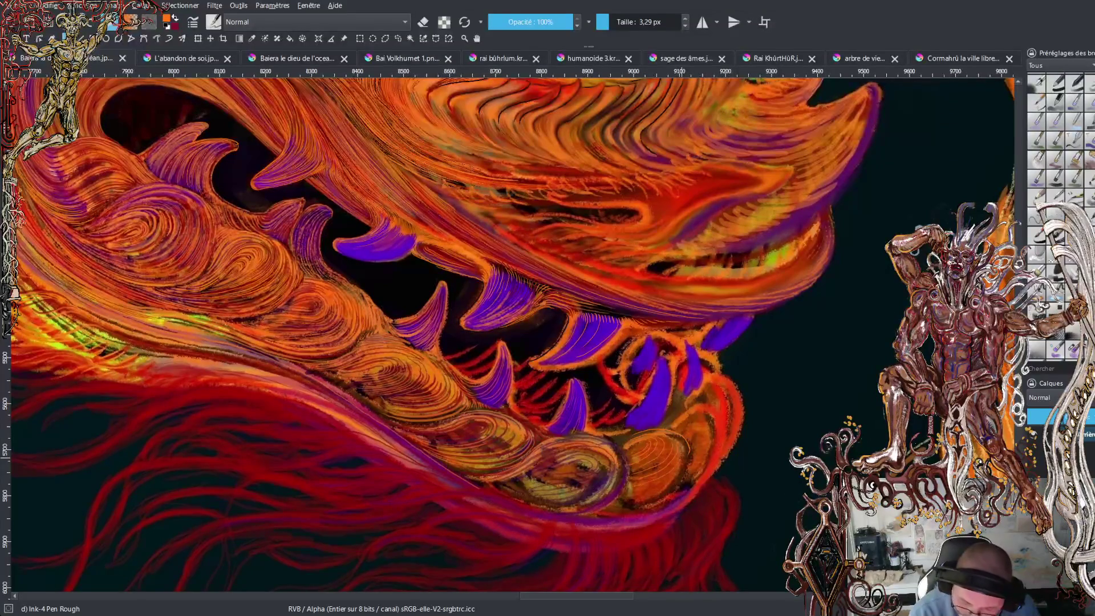
pyautogui.moveTo(682, 464)
pyautogui.mouseDown()
pyautogui.moveTo(633, 508)
pyautogui.moveTo(680, 479)
pyautogui.mouseUp()
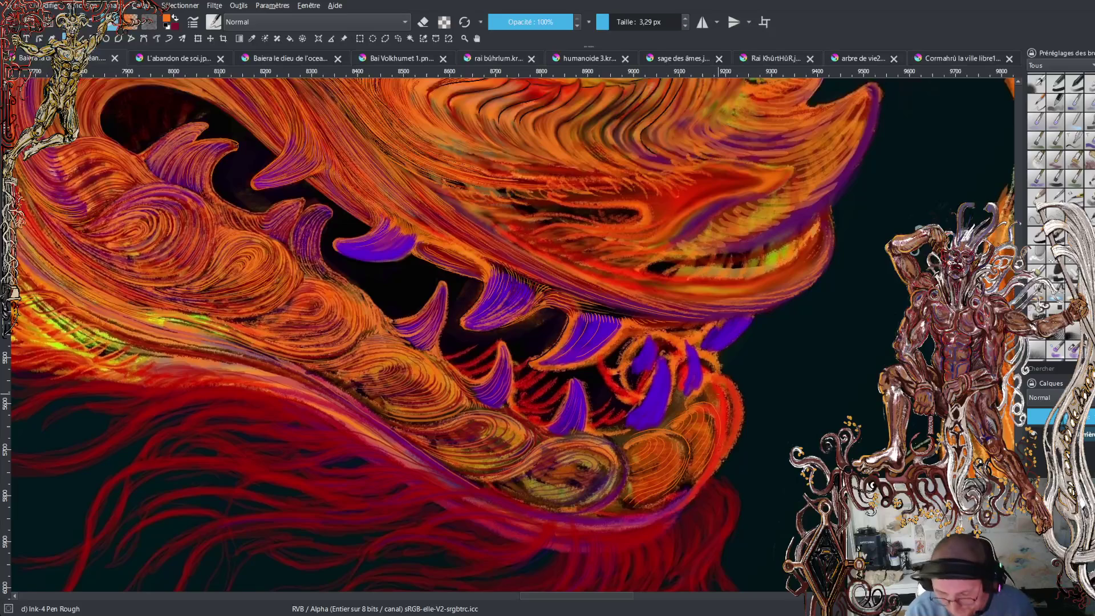
pyautogui.press('-')
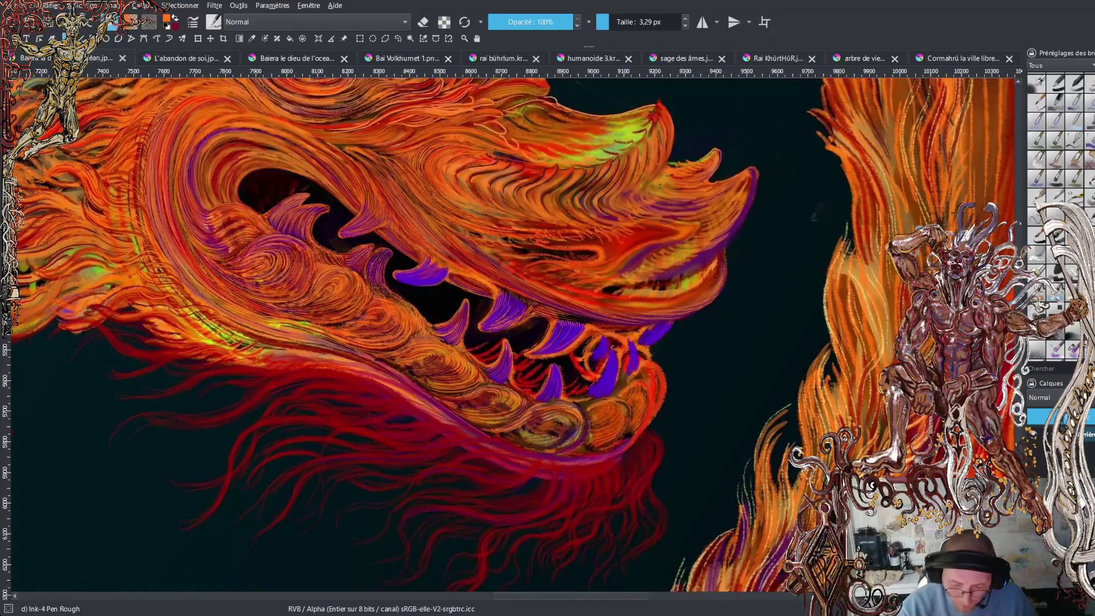